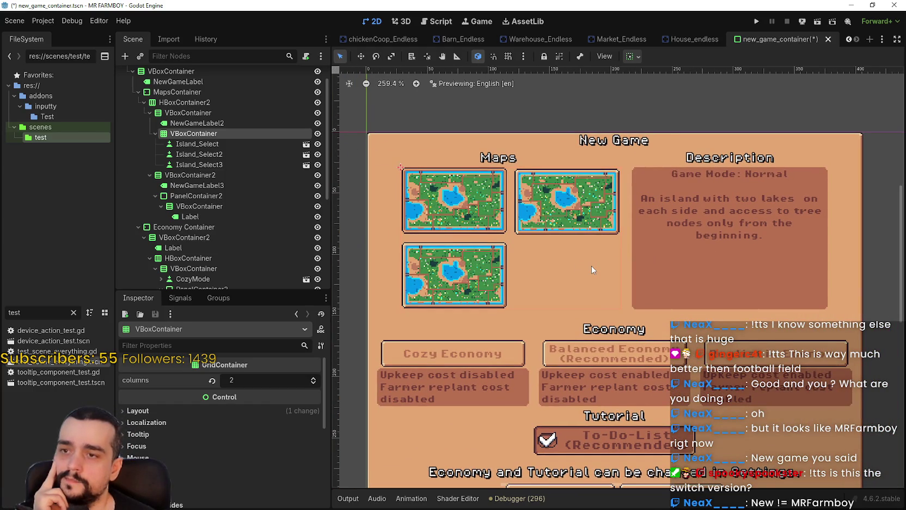
- Save new_game_container.tscn and run the project to test the New Game menu
{"action": "scroll", "coordinate": [542, 224], "scroll_direction": "up", "scroll_amount": 2}
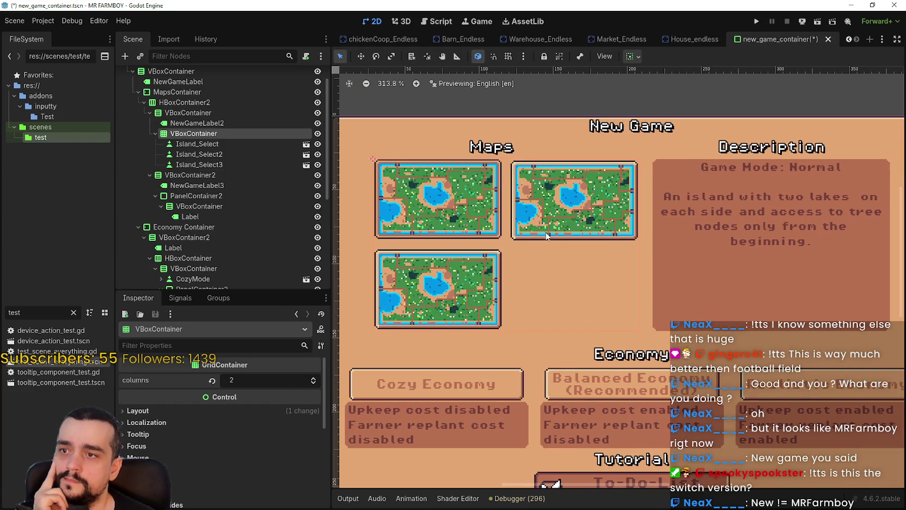
{"action": "scroll", "coordinate": [577, 256], "scroll_direction": "down", "scroll_amount": 1}
{"action": "key", "text": "ctrl+s"}
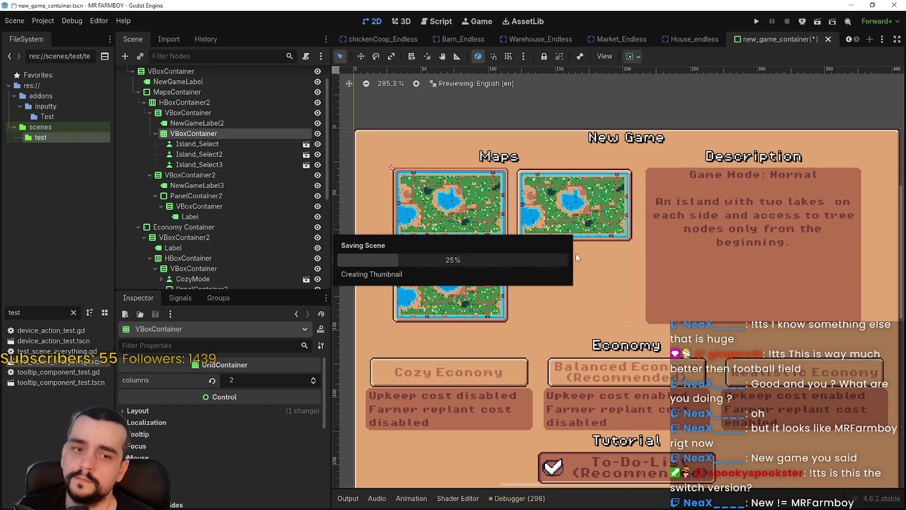
{"action": "scroll", "coordinate": [577, 253], "scroll_direction": "up", "scroll_amount": 1}
{"action": "scroll", "coordinate": [577, 251], "scroll_direction": "down", "scroll_amount": 1}
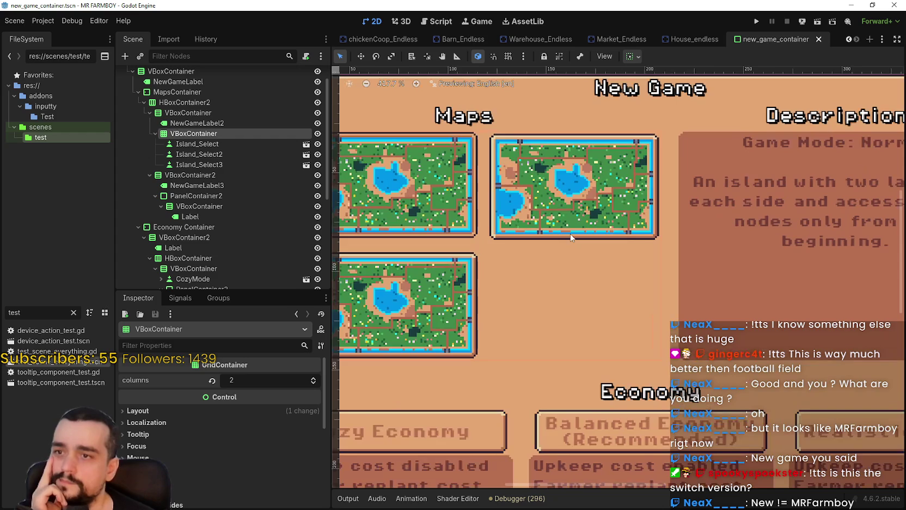
{"action": "scroll", "coordinate": [572, 248], "scroll_direction": "down", "scroll_amount": 1}
{"action": "scroll", "coordinate": [568, 244], "scroll_direction": "down", "scroll_amount": 3}
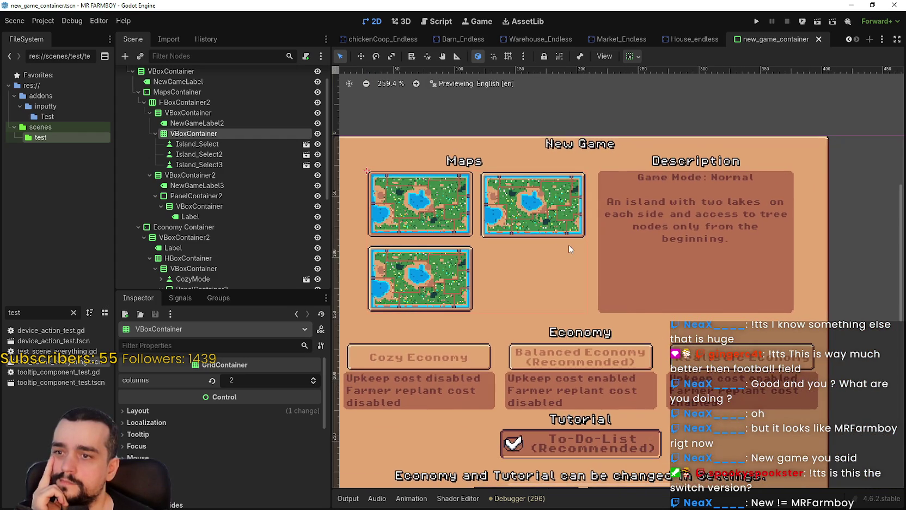
{"action": "left_click", "coordinate": [758, 25]}
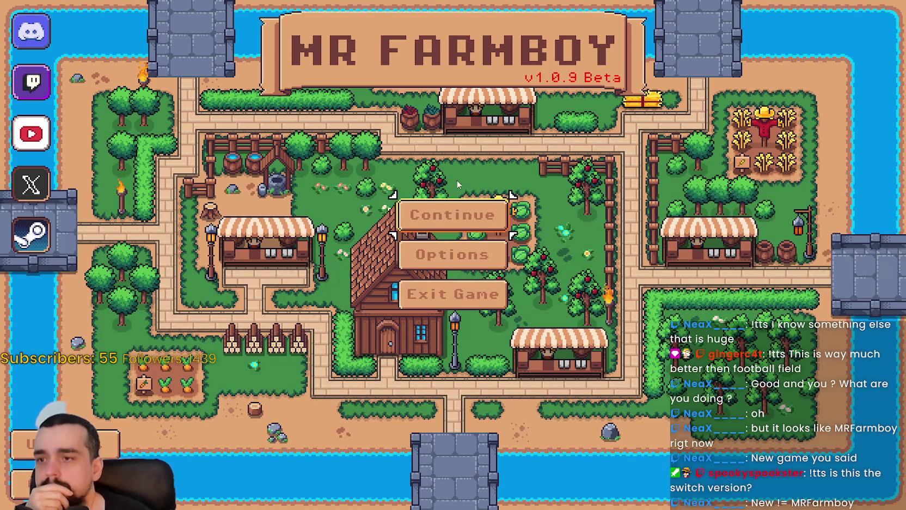
- Reach New Game via Continue and Create Save, pick the second then third map, then stop the game
{"action": "left_click", "coordinate": [452, 215]}
{"action": "scroll", "coordinate": [447, 245], "scroll_direction": "down", "scroll_amount": 2}
{"action": "left_click", "coordinate": [445, 267]}
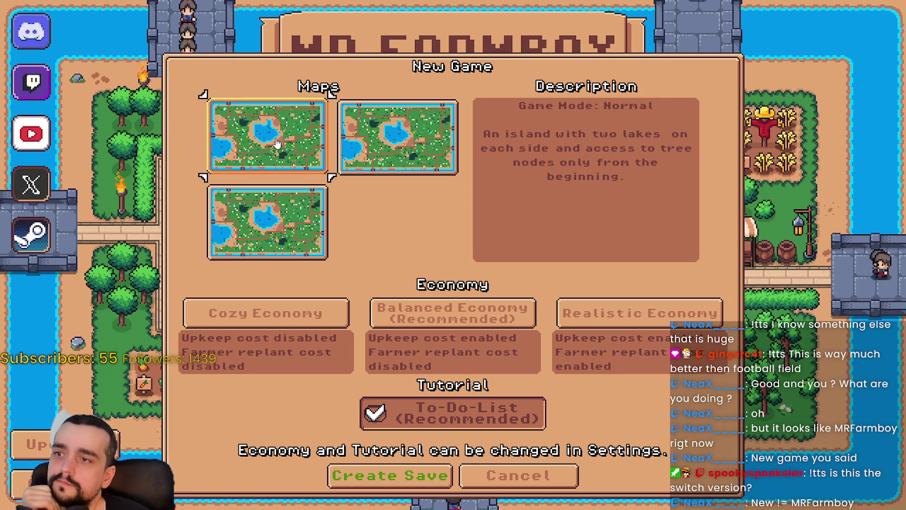
{"action": "left_click", "coordinate": [360, 148]}
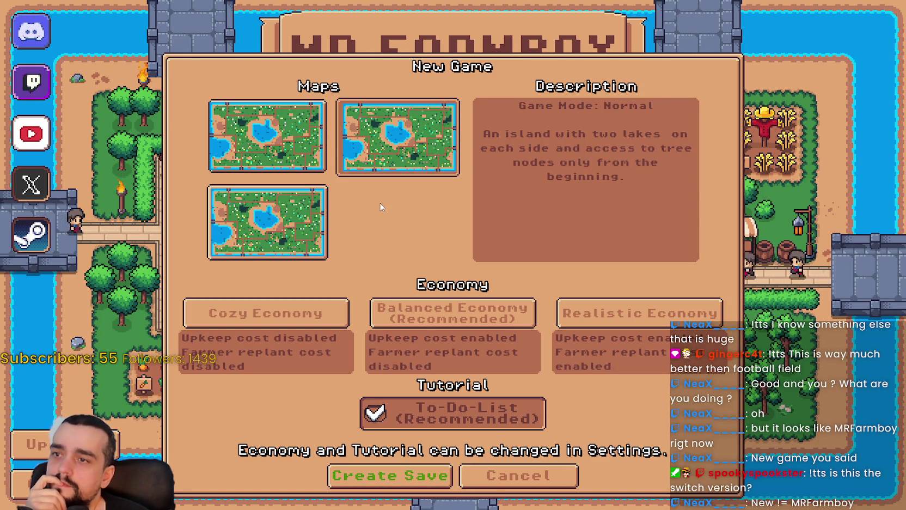
{"action": "left_click", "coordinate": [324, 221]}
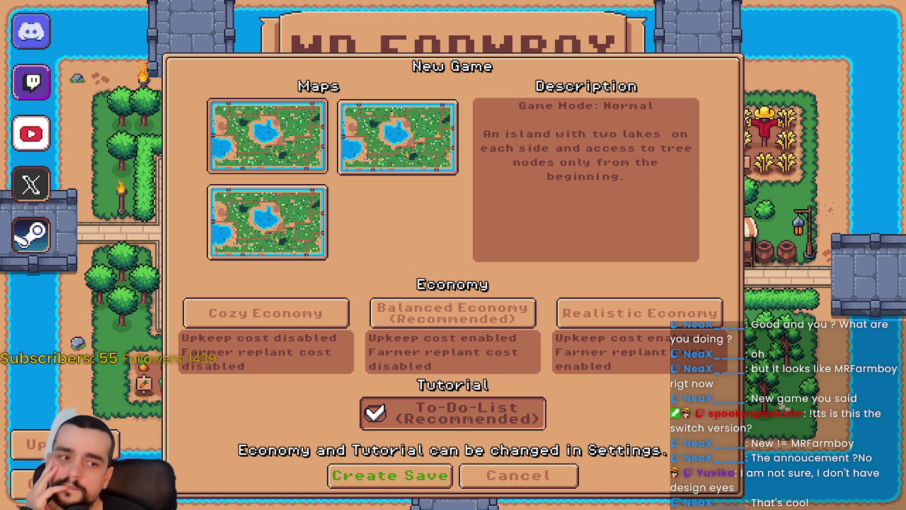
{"action": "key", "text": "F8"}
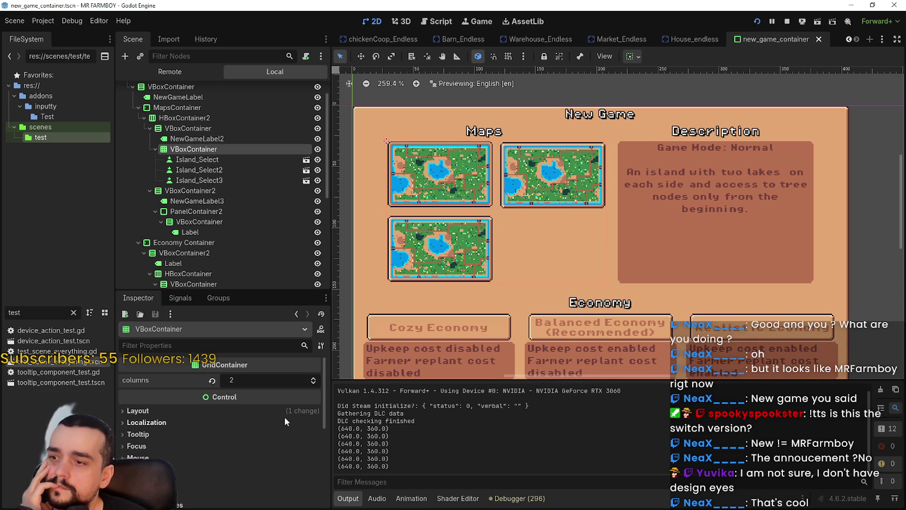
- Override the map grid's h_separation and v_separation constants to 2 each, then check the spacing in-game
{"action": "scroll", "coordinate": [264, 440], "scroll_direction": "down", "scroll_amount": 5}
{"action": "left_click", "coordinate": [199, 413]}
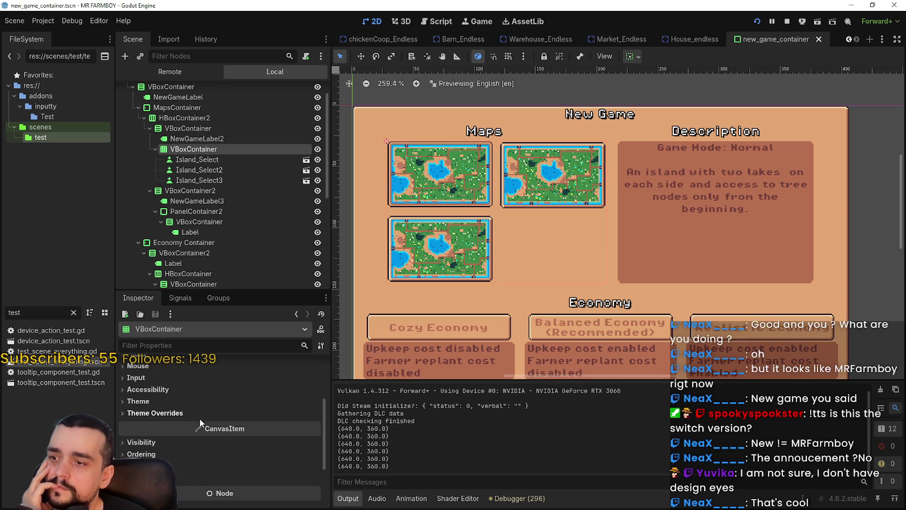
{"action": "left_click", "coordinate": [208, 420]}
{"action": "left_click", "coordinate": [314, 440]}
{"action": "left_click", "coordinate": [315, 440]}
{"action": "left_click", "coordinate": [315, 440]}
{"action": "left_click", "coordinate": [315, 442]}
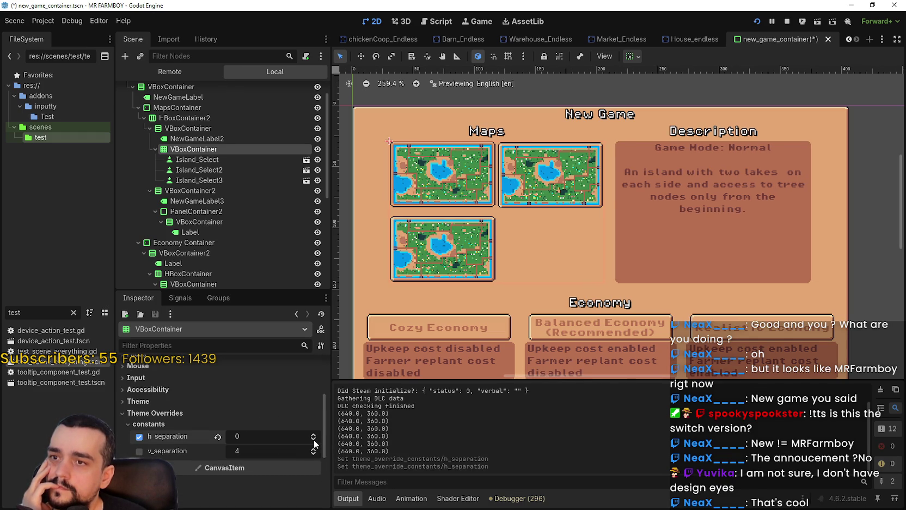
{"action": "left_click", "coordinate": [315, 434]}
{"action": "left_click", "coordinate": [314, 435]}
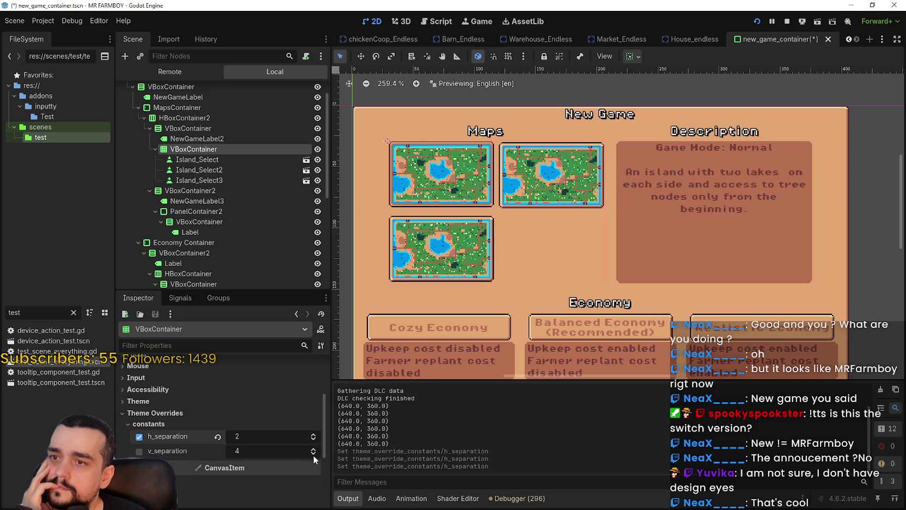
{"action": "left_click", "coordinate": [313, 454]}
{"action": "left_click", "coordinate": [313, 454]}
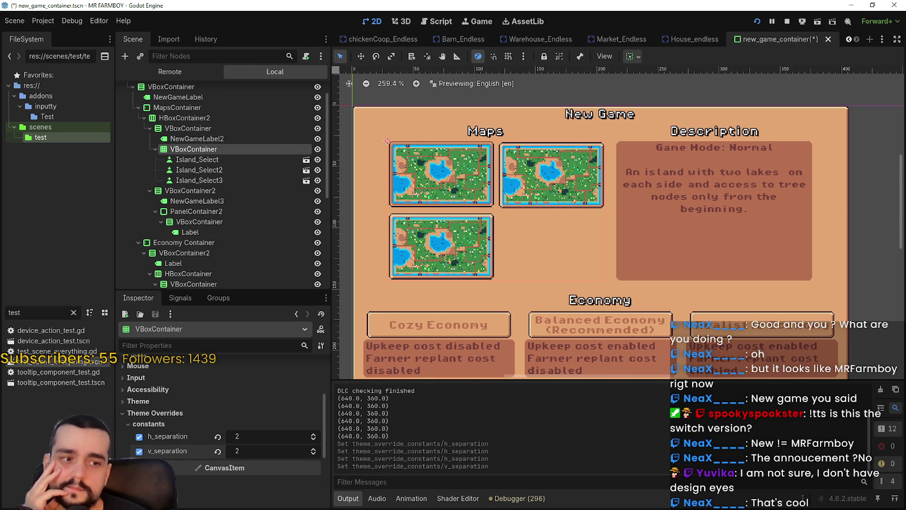
{"action": "key", "text": "alt+Tab"}
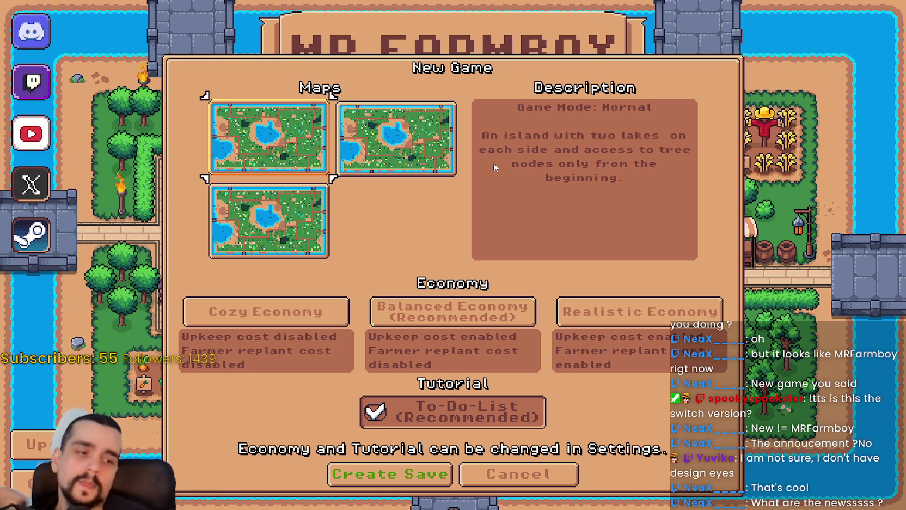
{"action": "key", "text": "alt+Tab"}
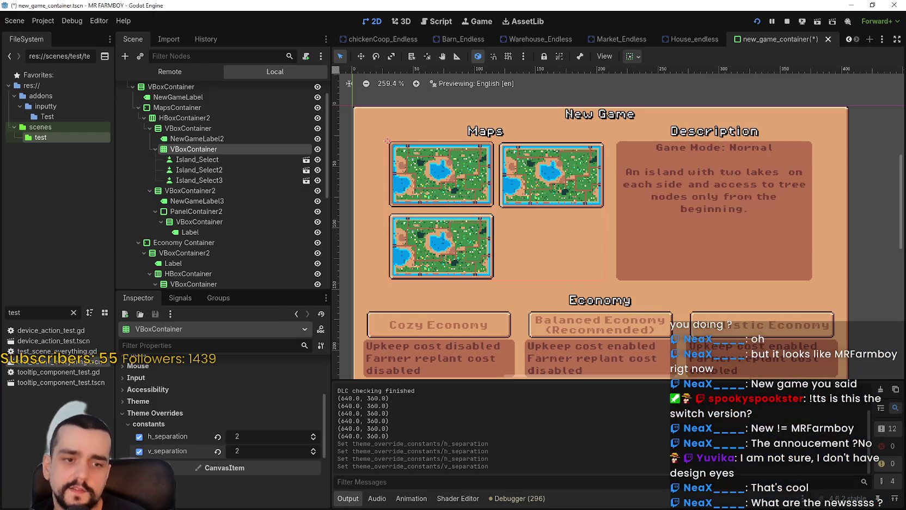
- Select Island_Select and set its custom_minimum_size to 80/2 by 48/2 (40 × 24)
{"action": "scroll", "coordinate": [258, 403], "scroll_direction": "up", "scroll_amount": 5}
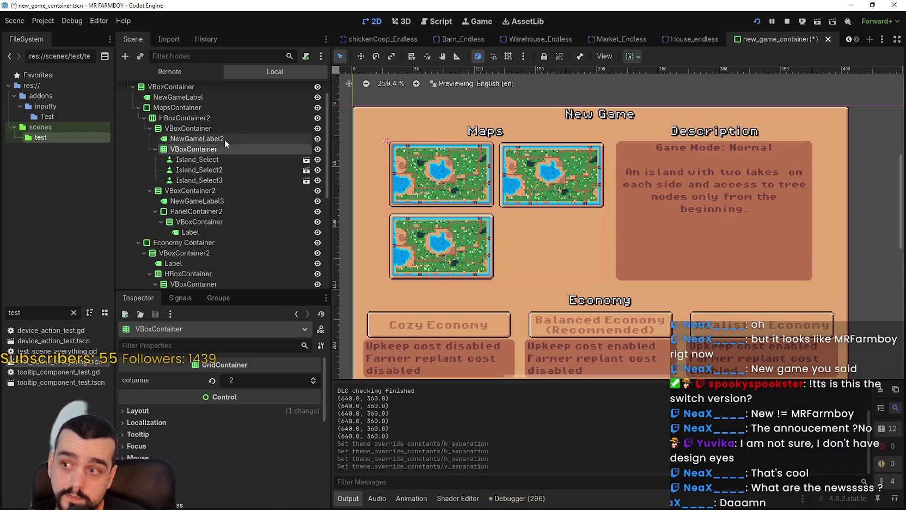
{"action": "left_click", "coordinate": [222, 159]}
{"action": "scroll", "coordinate": [249, 476], "scroll_direction": "down", "scroll_amount": 5}
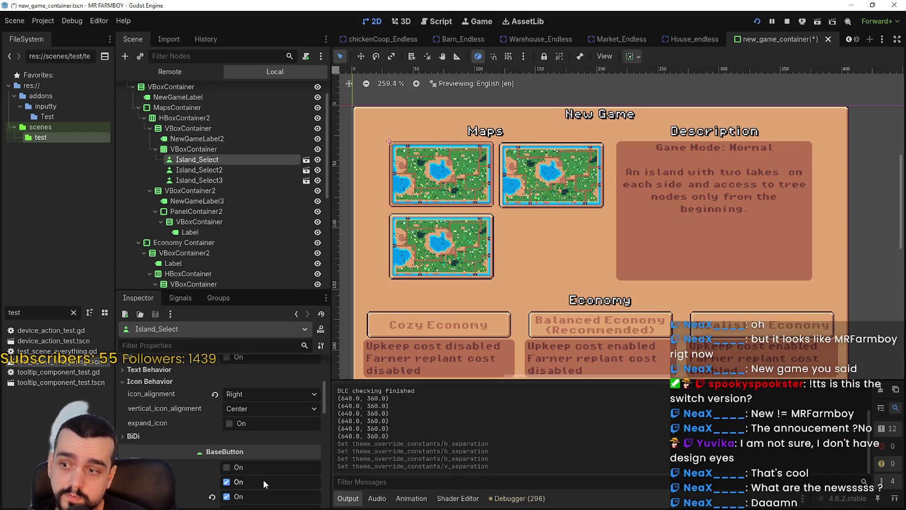
{"action": "scroll", "coordinate": [272, 469], "scroll_direction": "up", "scroll_amount": 4}
{"action": "left_click", "coordinate": [275, 472]}
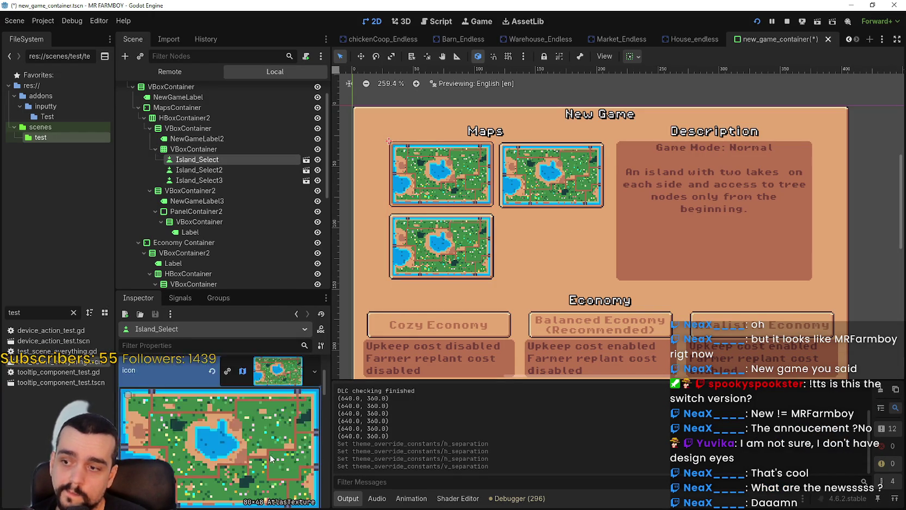
{"action": "scroll", "coordinate": [269, 453], "scroll_direction": "down", "scroll_amount": 1}
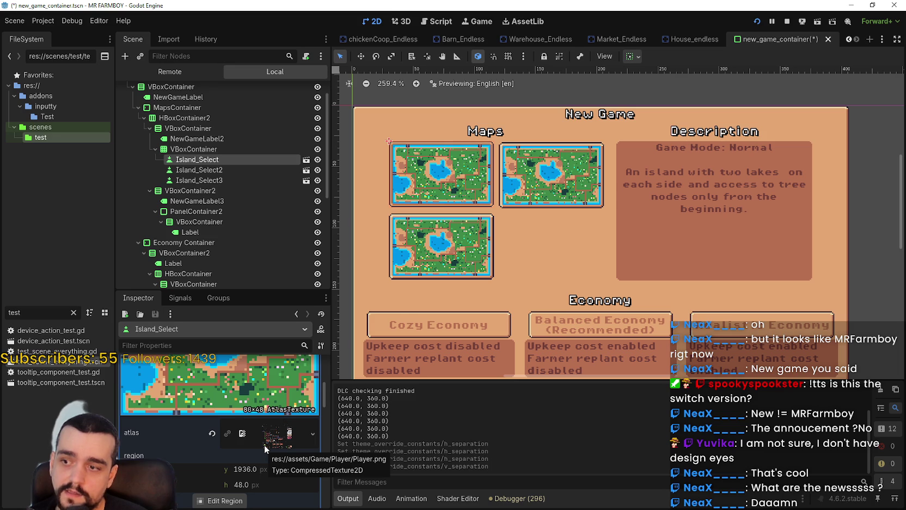
{"action": "scroll", "coordinate": [263, 443], "scroll_direction": "down", "scroll_amount": 3}
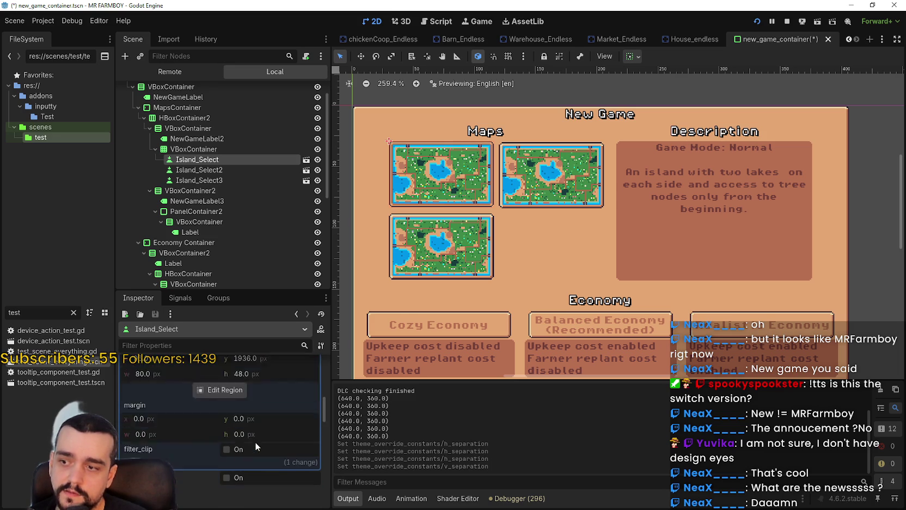
{"action": "scroll", "coordinate": [253, 440], "scroll_direction": "down", "scroll_amount": 8}
{"action": "scroll", "coordinate": [252, 441], "scroll_direction": "down", "scroll_amount": 4}
{"action": "left_click", "coordinate": [261, 407]}
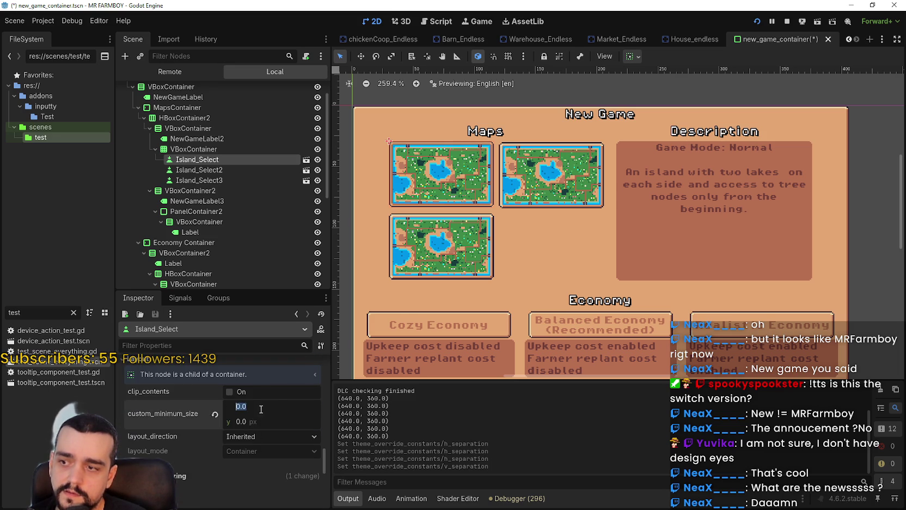
{"action": "type", "text": "80/2"}
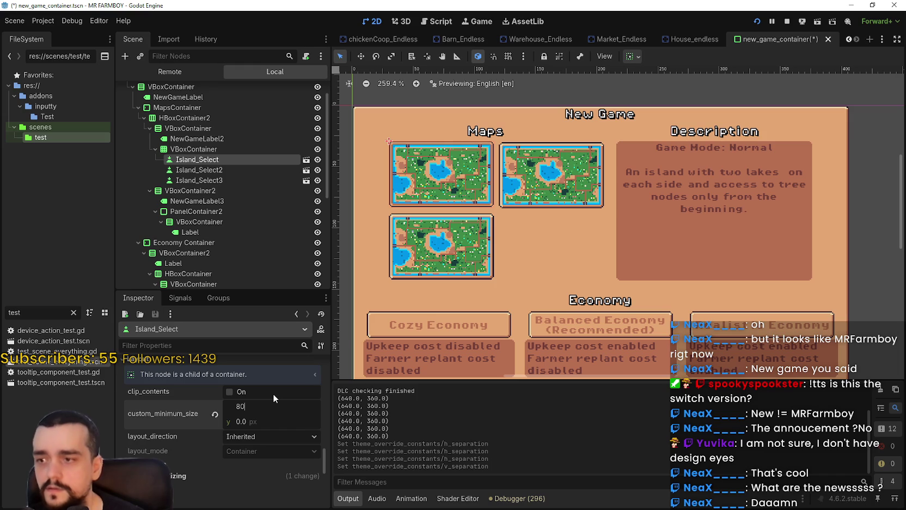
{"action": "key", "text": "Return"}
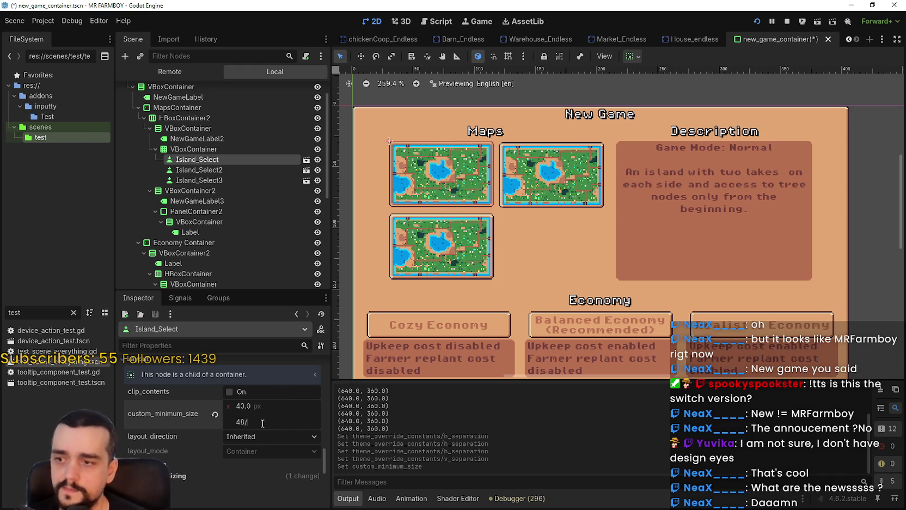
{"action": "key", "text": "Return"}
- Left-align the button's icon, enable expand_icon, and run the game to check
{"action": "scroll", "coordinate": [262, 423], "scroll_direction": "up", "scroll_amount": 8}
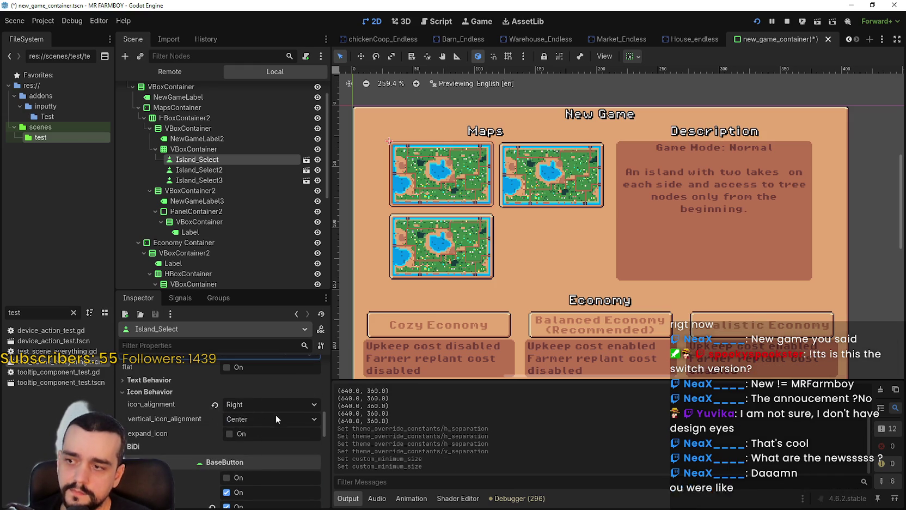
{"action": "left_click", "coordinate": [272, 405]}
{"action": "left_click", "coordinate": [218, 405]}
{"action": "left_click", "coordinate": [218, 406]}
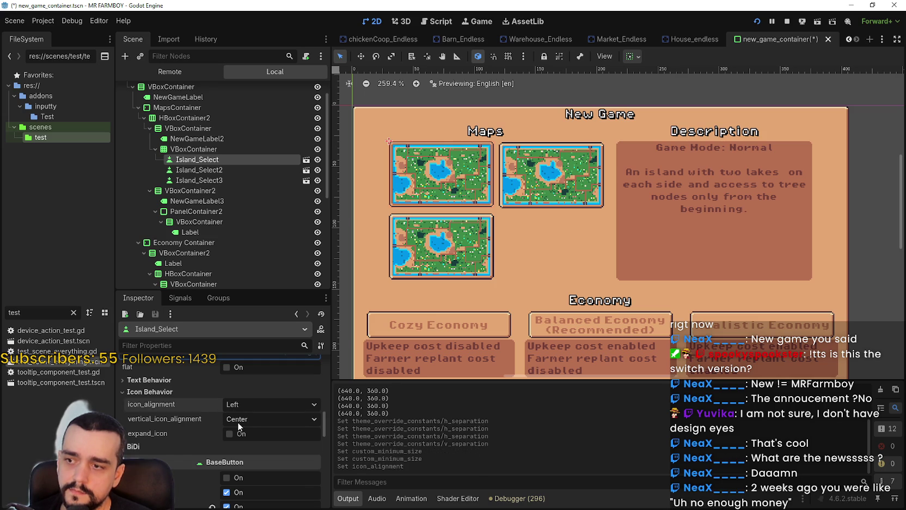
{"action": "left_click", "coordinate": [231, 434]}
{"action": "scroll", "coordinate": [445, 167], "scroll_direction": "up", "scroll_amount": 10}
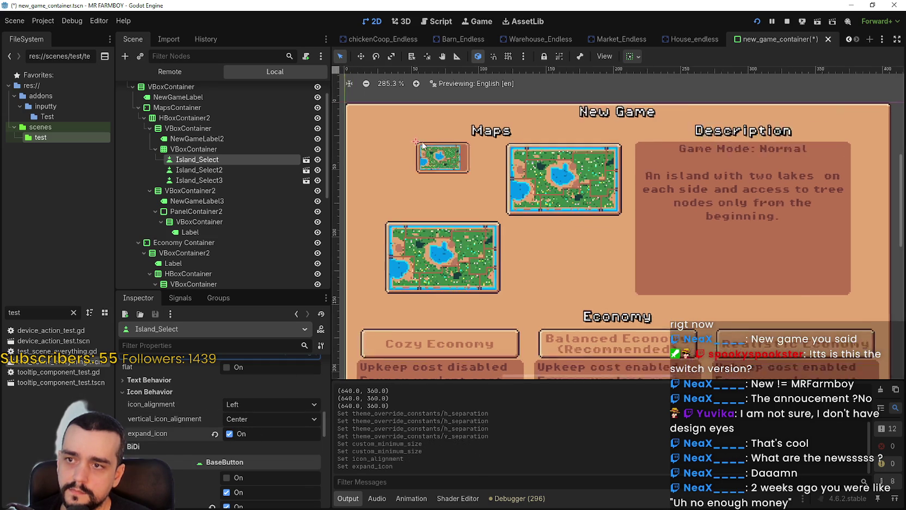
{"action": "scroll", "coordinate": [457, 172], "scroll_direction": "down", "scroll_amount": 7}
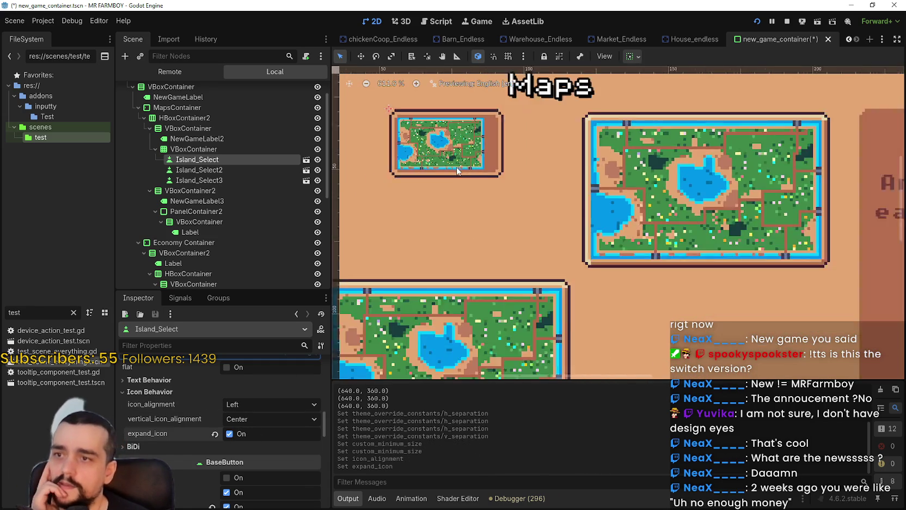
{"action": "key", "text": "F5"}
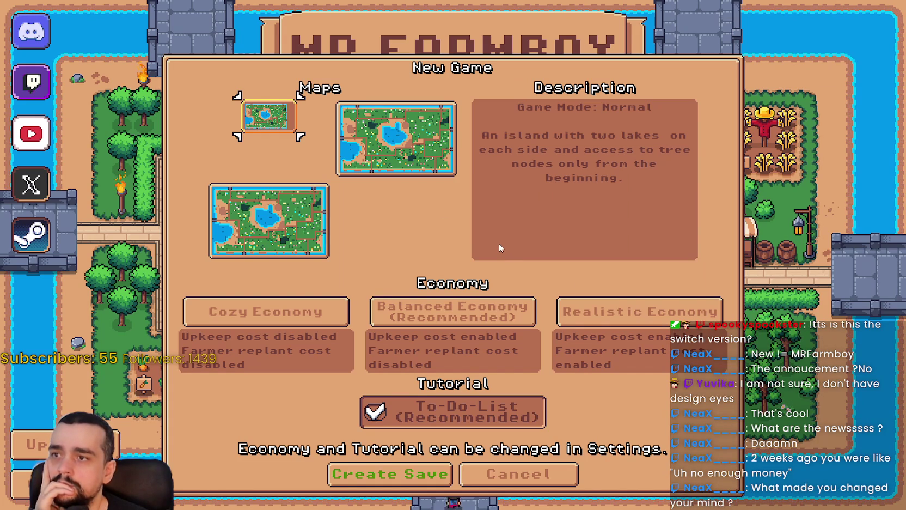
- Change Island_Select's custom_minimum_size to 60 × 40 px and relaunch the game
{"action": "key", "text": "F8"}
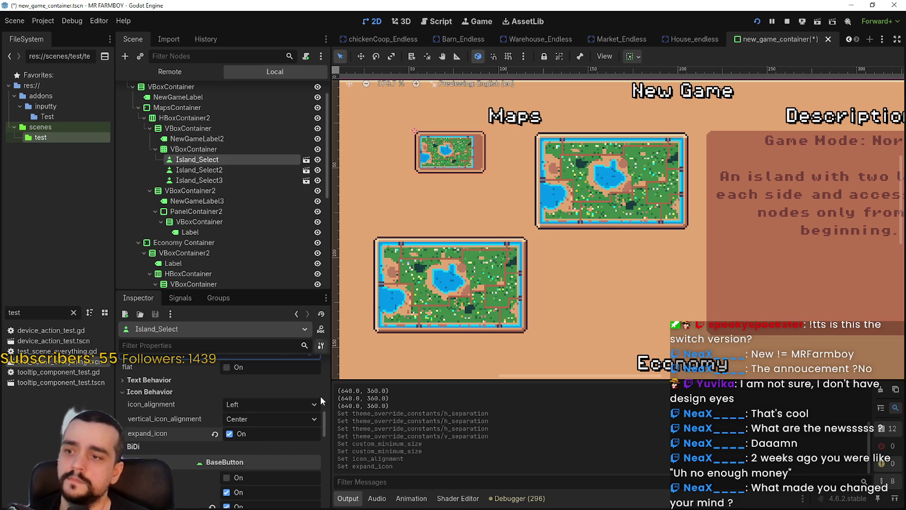
{"action": "scroll", "coordinate": [294, 446], "scroll_direction": "up", "scroll_amount": 5}
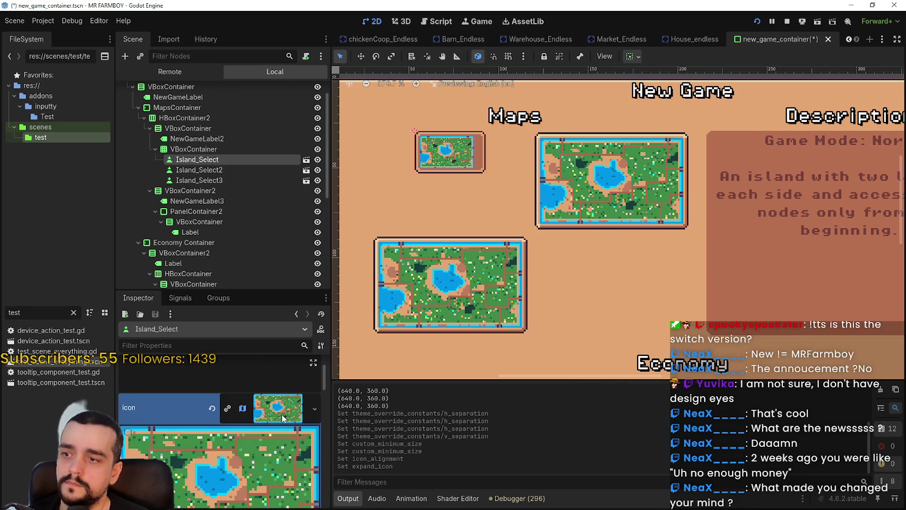
{"action": "left_click", "coordinate": [276, 417]}
{"action": "scroll", "coordinate": [267, 427], "scroll_direction": "down", "scroll_amount": 6}
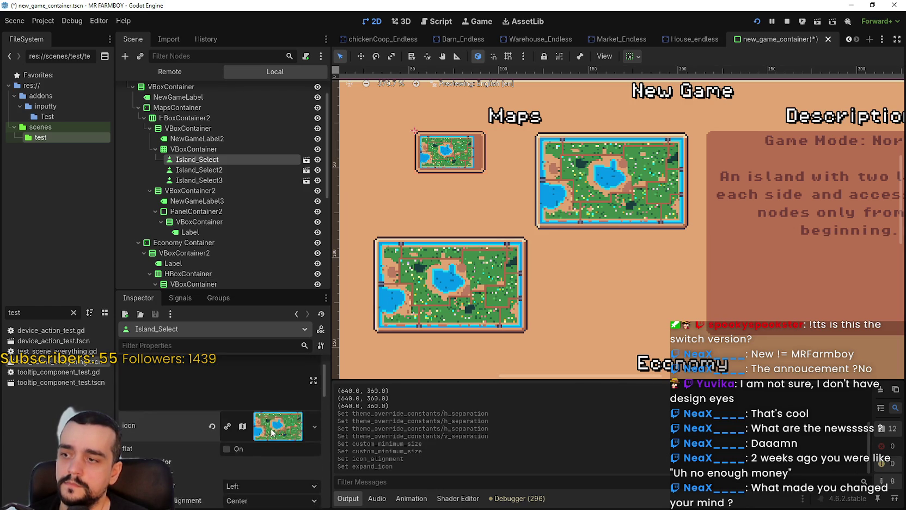
{"action": "scroll", "coordinate": [256, 436], "scroll_direction": "down", "scroll_amount": 5}
{"action": "left_click_drag", "start_coordinate": [252, 402], "coordinate": [255, 402]}
{"action": "type", "text": "6"}
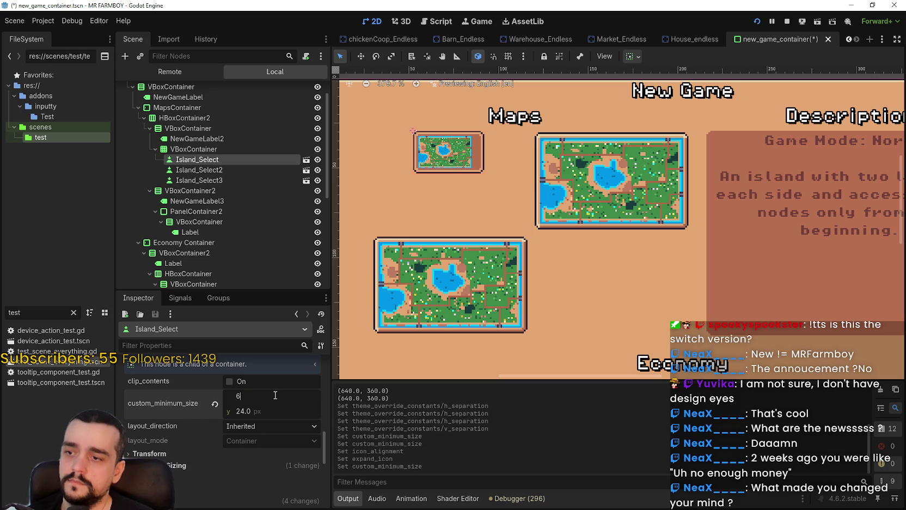
{"action": "type", "text": "0"}
{"action": "key", "text": "Return"}
{"action": "left_click_drag", "start_coordinate": [253, 410], "coordinate": [265, 410]}
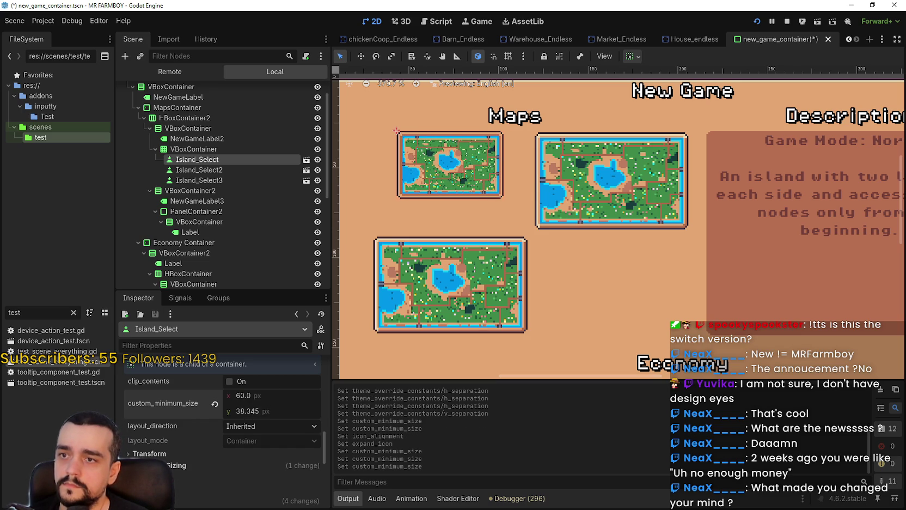
{"action": "left_click", "coordinate": [258, 409]}
{"action": "type", "text": "40"}
{"action": "key", "text": "Return"}
{"action": "key", "text": "F5"}
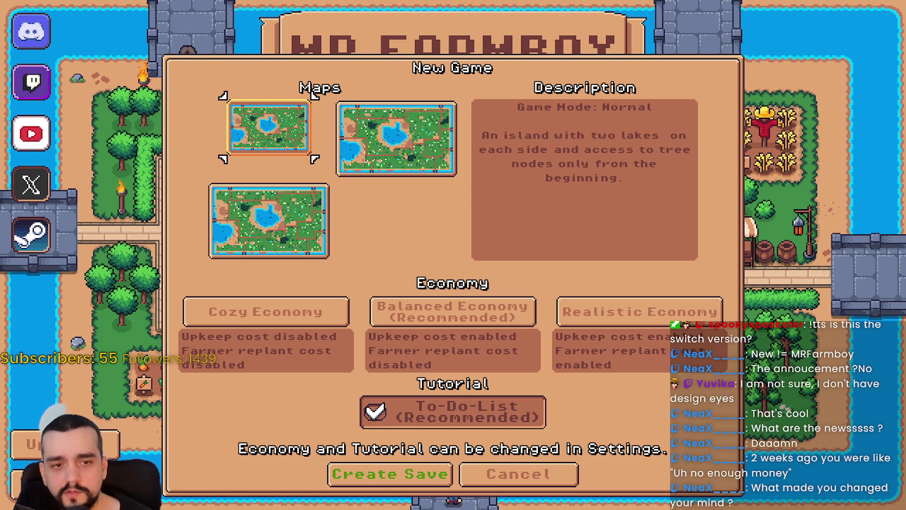
- Bring the browser window to the front
{"action": "key", "text": "alt+Tab"}
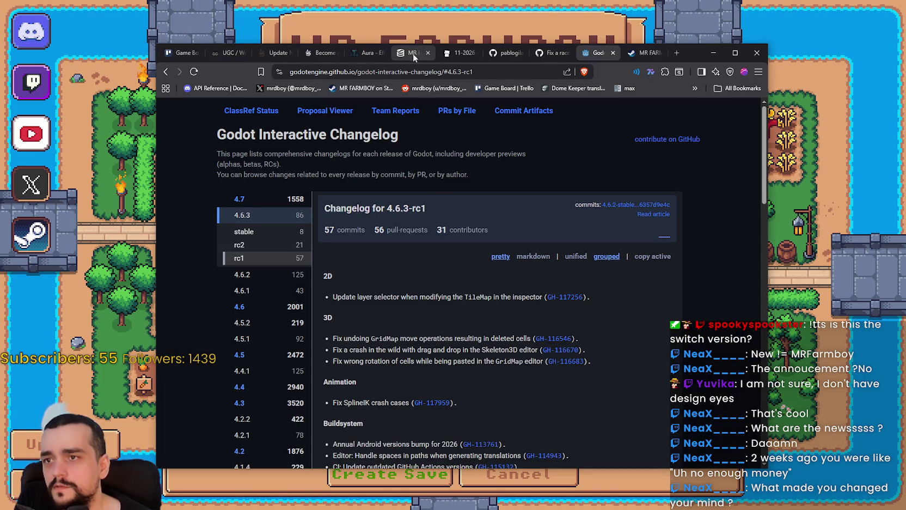
- View MR FARMBOY's SteamDB player chart over the last 3 months, then return to the game
{"action": "left_click", "coordinate": [413, 53]}
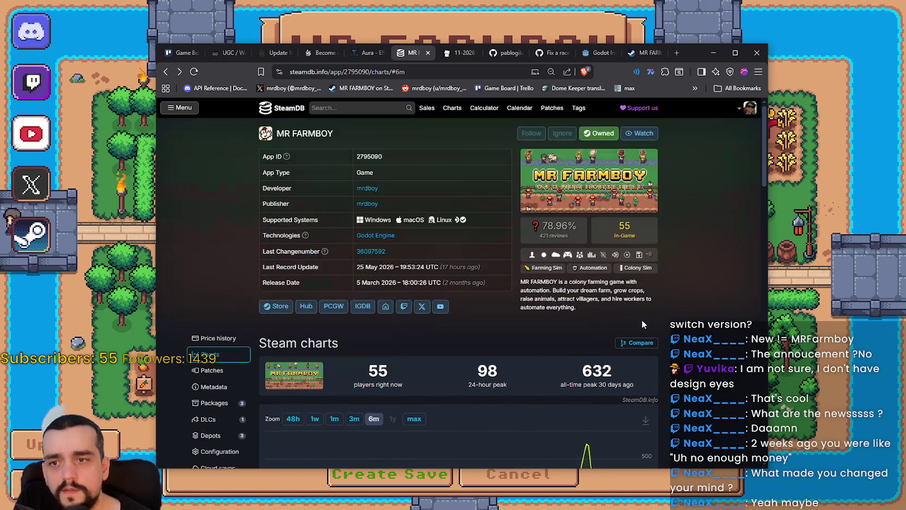
{"action": "left_click", "coordinate": [315, 229]}
{"action": "left_click", "coordinate": [354, 230]}
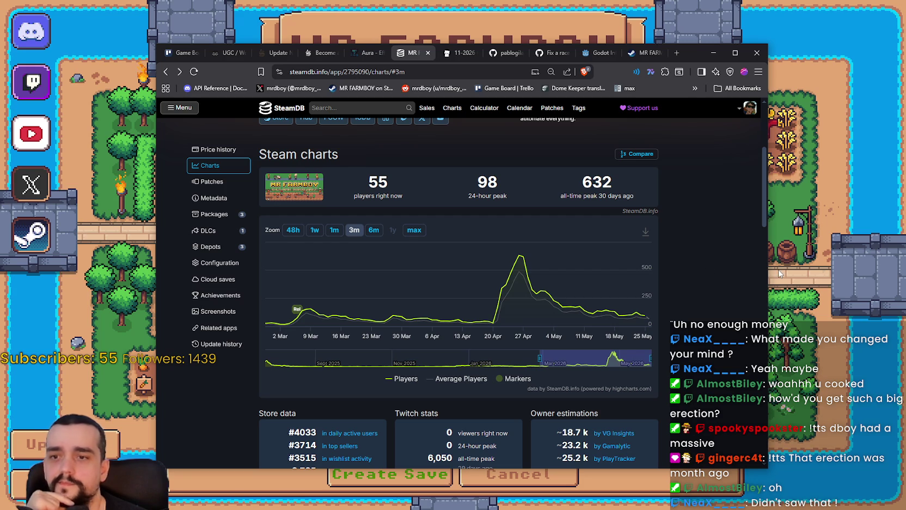
{"action": "left_click", "coordinate": [795, 277]}
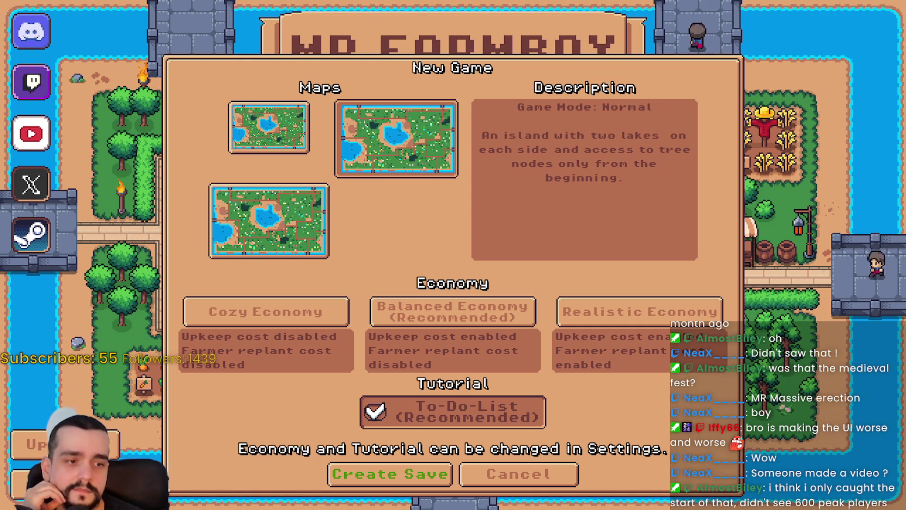
- Reset Island_Select's minimum size to 0 × 0, turn off expand_icon, and preview the game
{"action": "key", "text": "F8"}
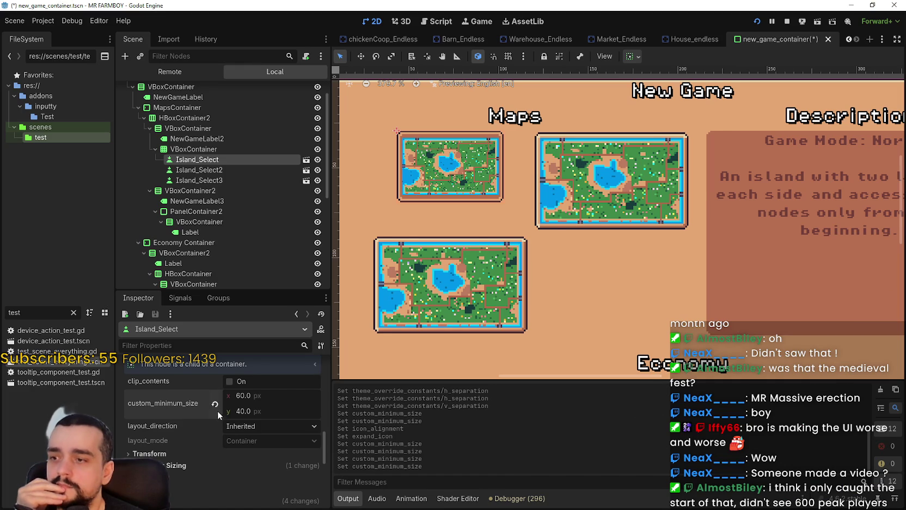
{"action": "left_click", "coordinate": [215, 404]}
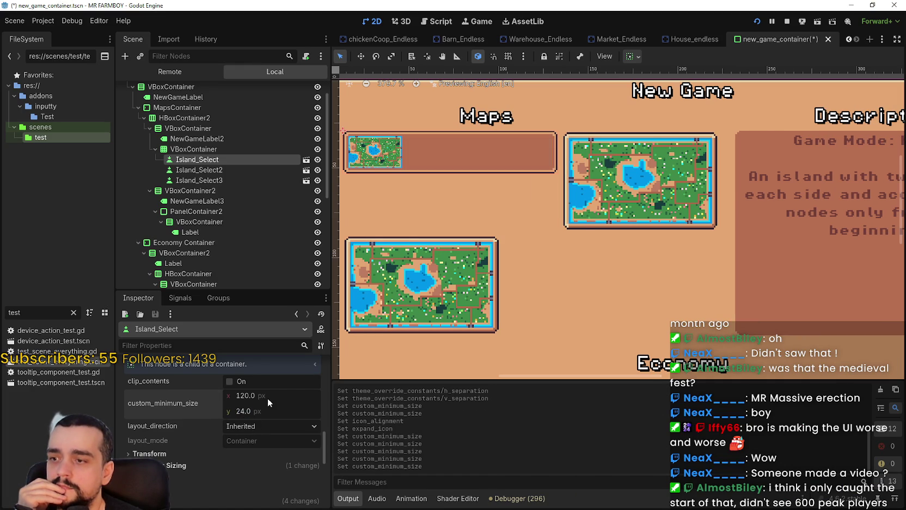
{"action": "key", "text": "Tab"}
{"action": "type", "text": "0"}
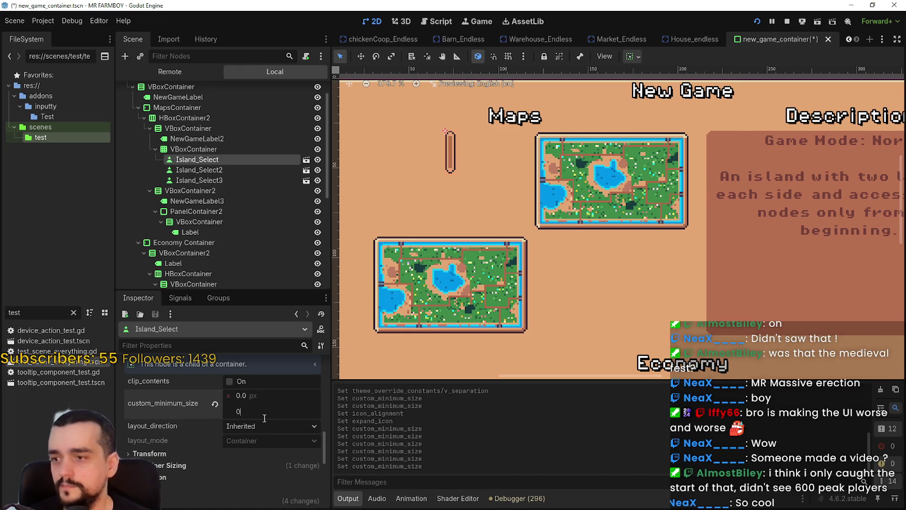
{"action": "scroll", "coordinate": [256, 435], "scroll_direction": "down", "scroll_amount": 5}
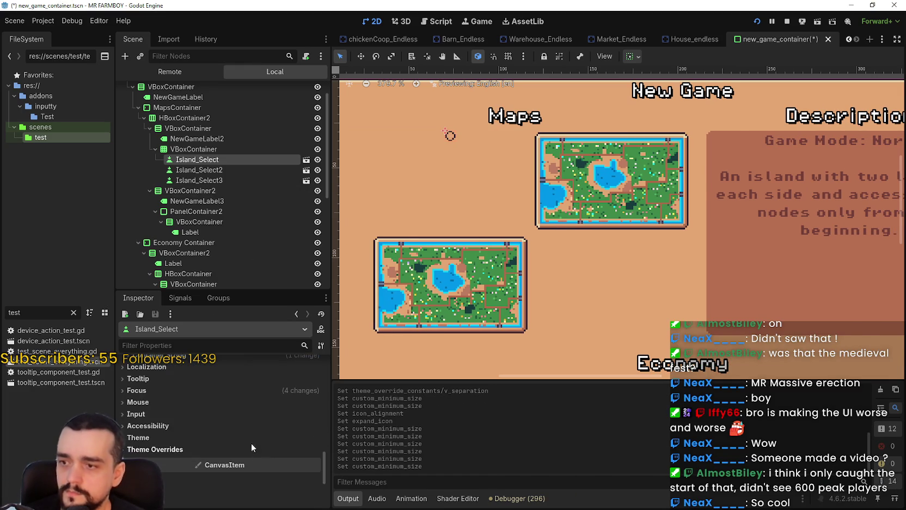
{"action": "scroll", "coordinate": [218, 405], "scroll_direction": "up", "scroll_amount": 2}
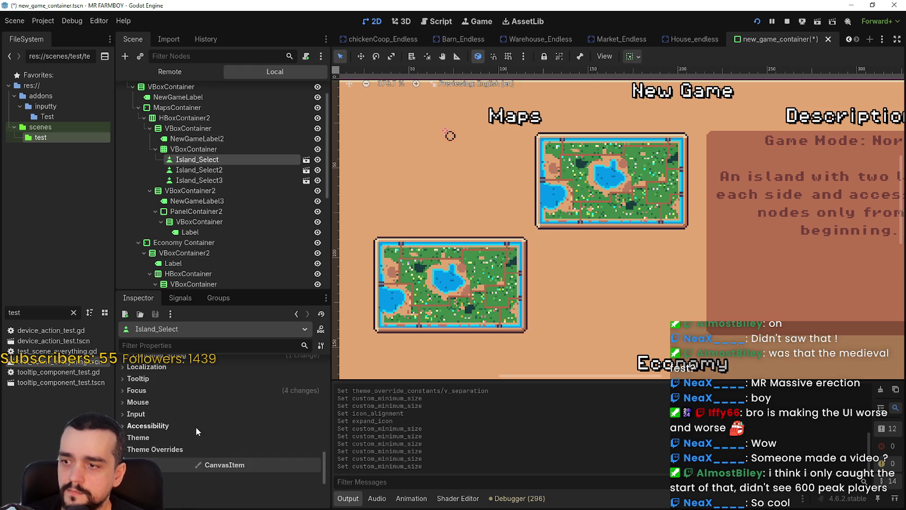
{"action": "scroll", "coordinate": [224, 408], "scroll_direction": "up", "scroll_amount": 1}
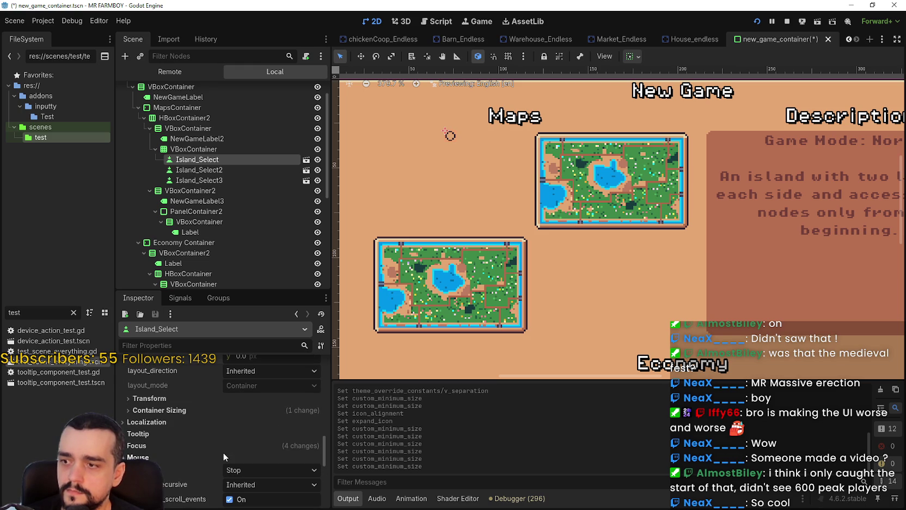
{"action": "scroll", "coordinate": [222, 447], "scroll_direction": "up", "scroll_amount": 6}
{"action": "scroll", "coordinate": [221, 446], "scroll_direction": "up", "scroll_amount": 15}
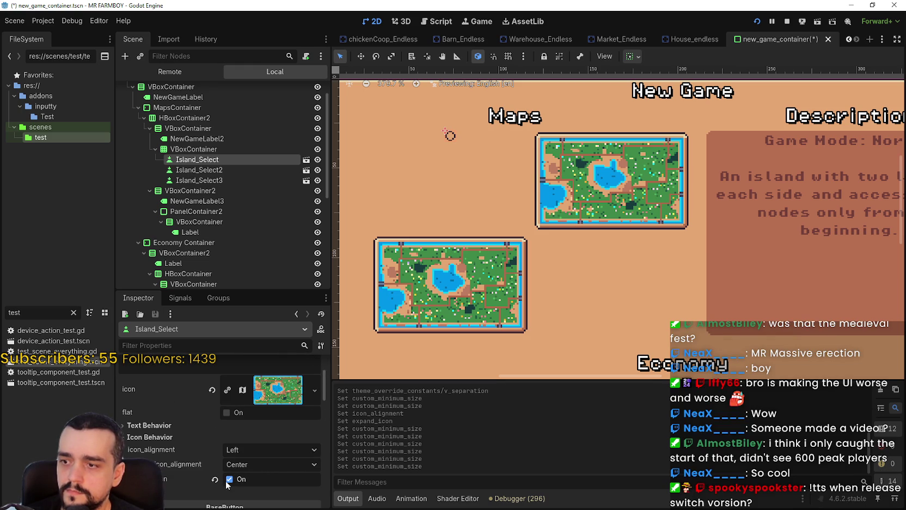
{"action": "left_click", "coordinate": [229, 479]}
{"action": "key", "text": "alt+Tab"}
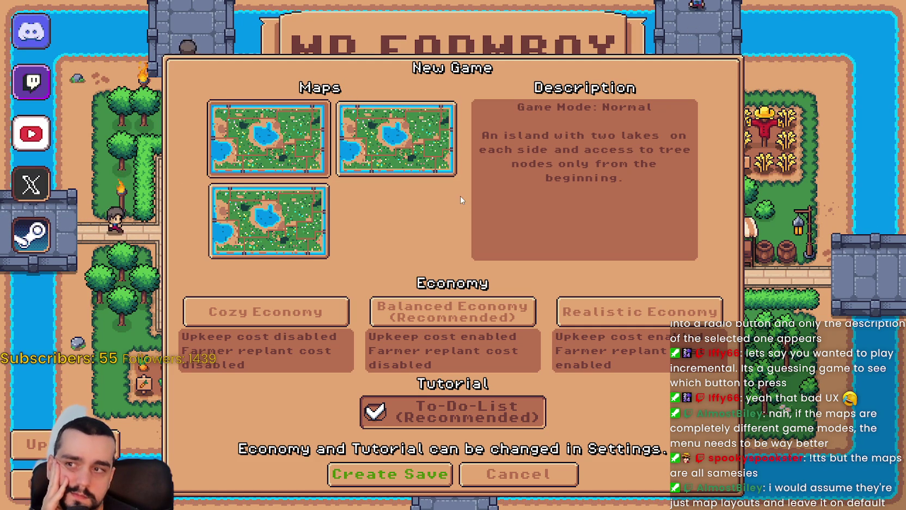
- Stop the test run with F8 to return to the editor
{"action": "key", "text": "F8"}
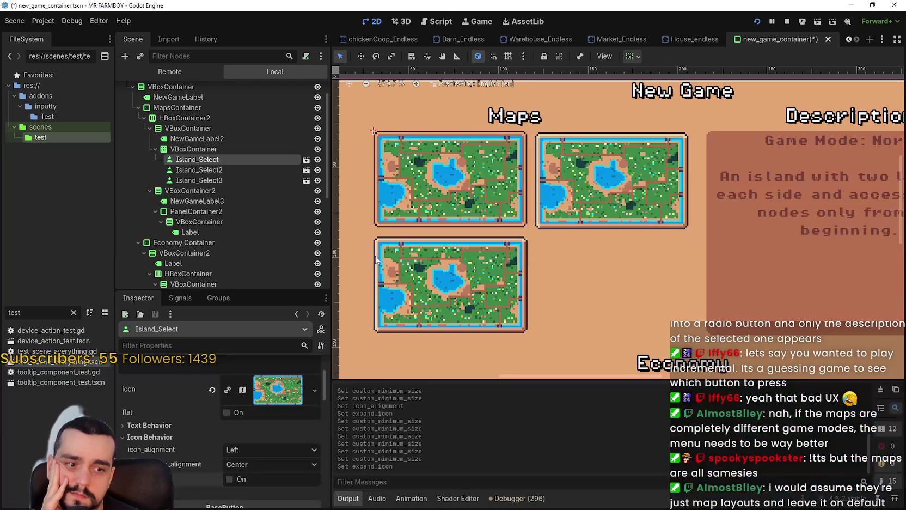
- Rename the maps heading to 'Normal Maps', left-align it, and save the scene
{"action": "left_click", "coordinate": [198, 138]}
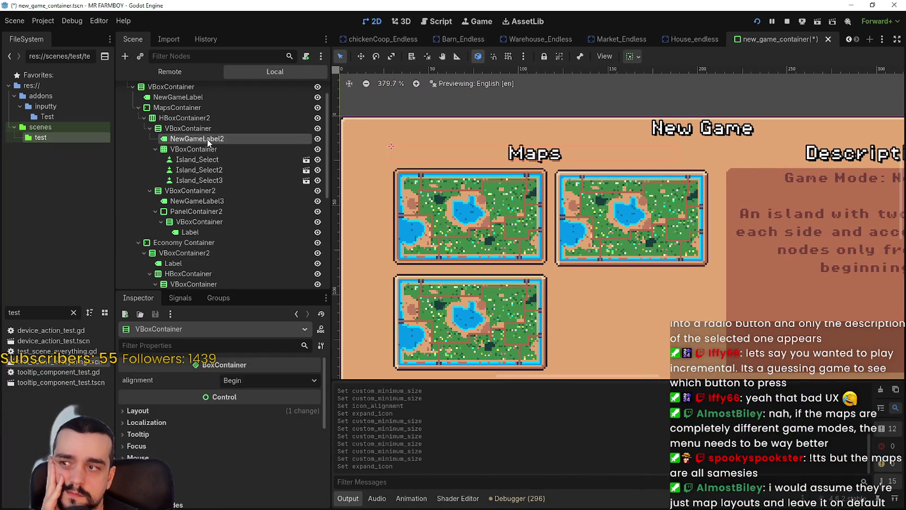
{"action": "left_click", "coordinate": [138, 404]}
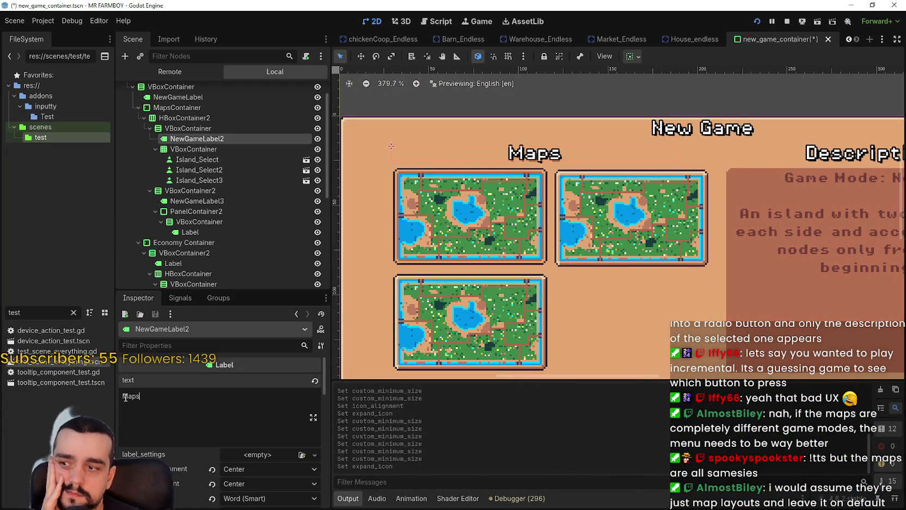
{"action": "type", "text": "Normal"}
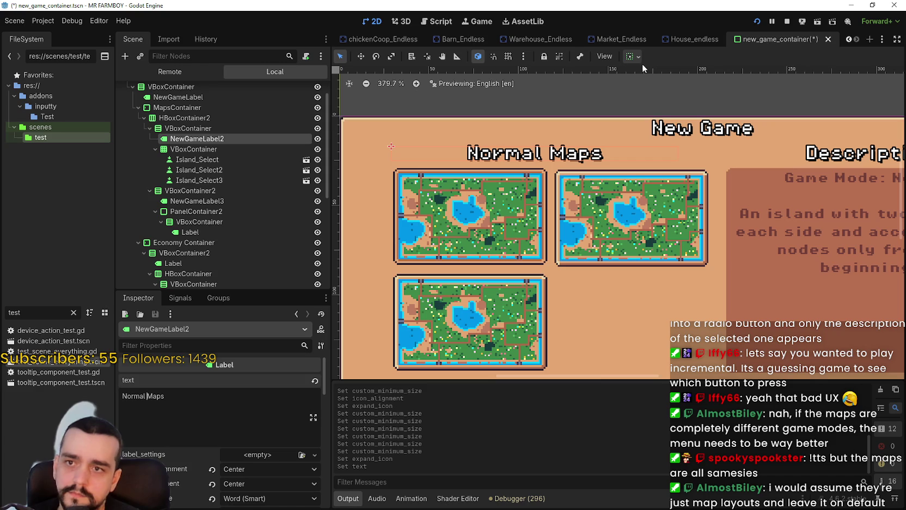
{"action": "left_click", "coordinate": [269, 469]}
{"action": "left_click", "coordinate": [239, 479]}
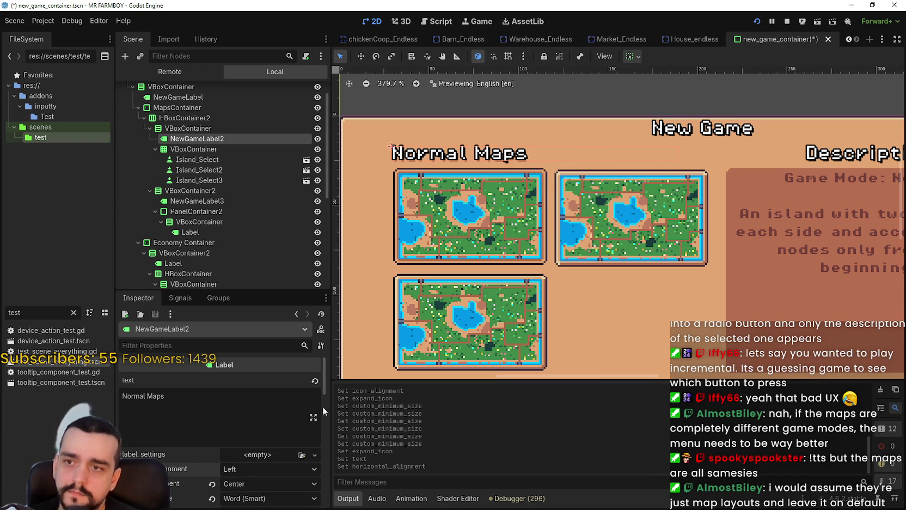
{"action": "scroll", "coordinate": [521, 253], "scroll_direction": "down", "scroll_amount": 1}
{"action": "key", "text": "ctrl+s"}
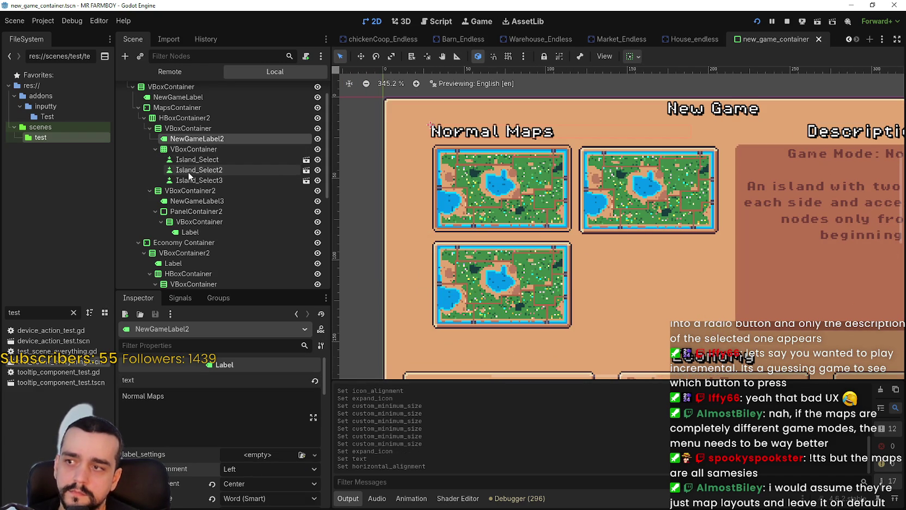
- Duplicate the heading together with the island-button VBoxContainer using Ctrl+D
{"action": "left_click", "coordinate": [192, 179]}
{"action": "left_click", "coordinate": [186, 151]}
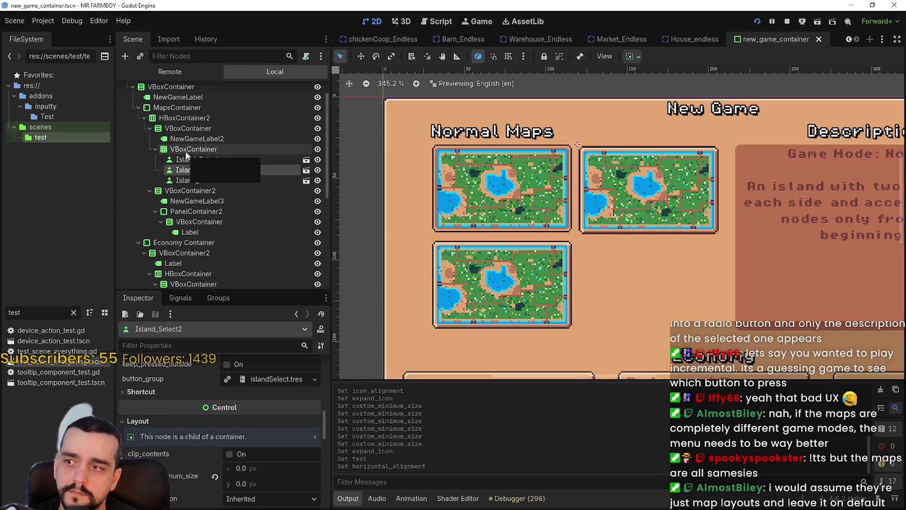
{"action": "left_click", "coordinate": [188, 139], "text": "ctrl"}
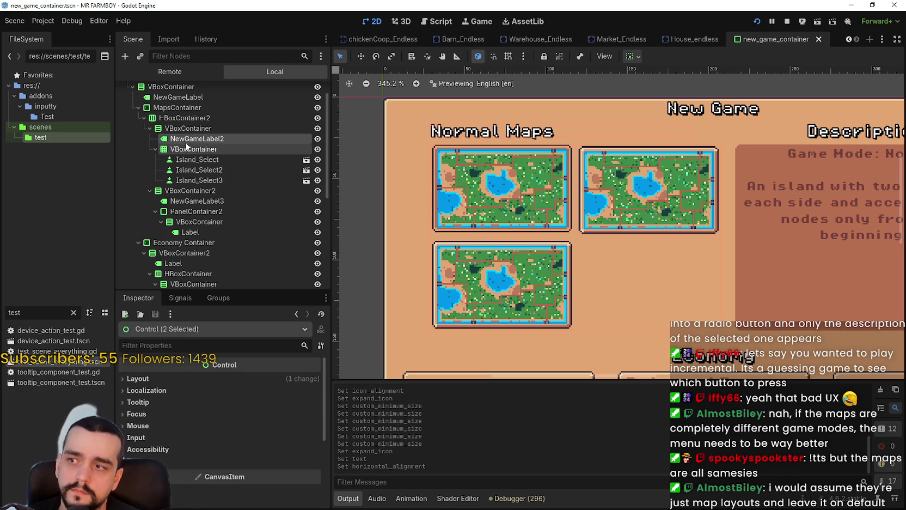
{"action": "key", "text": "ctrl+d"}
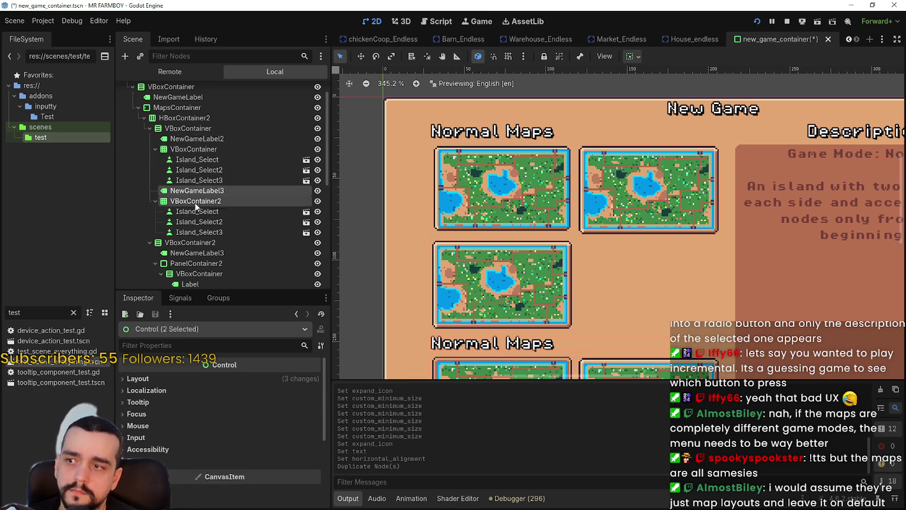
- Delete Island_Select3 so Normal Maps keeps only two maps
{"action": "right_click", "coordinate": [201, 180]}
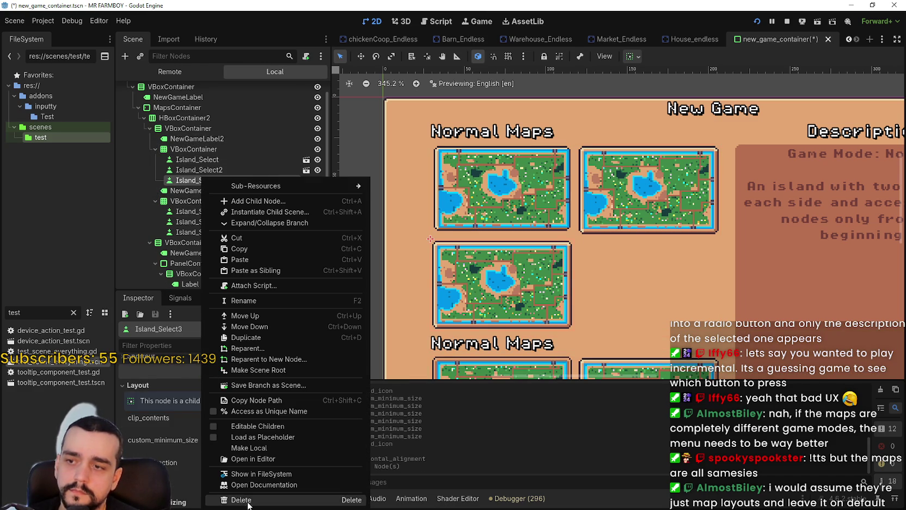
{"action": "left_click", "coordinate": [248, 500]}
{"action": "left_click", "coordinate": [406, 262]}
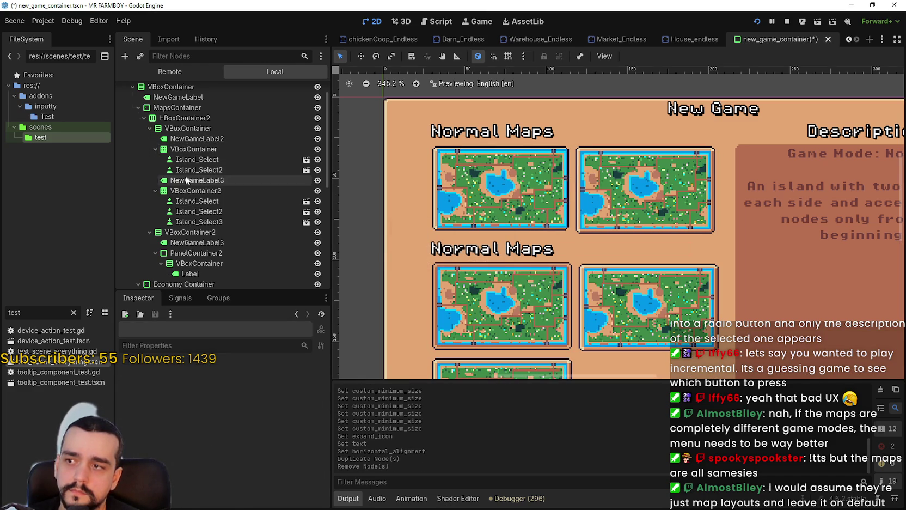
- Change the second maps heading NewGameLabel3 to read 'Incremental Maps'
{"action": "left_click", "coordinate": [245, 180]}
{"action": "double_click", "coordinate": [137, 396]}
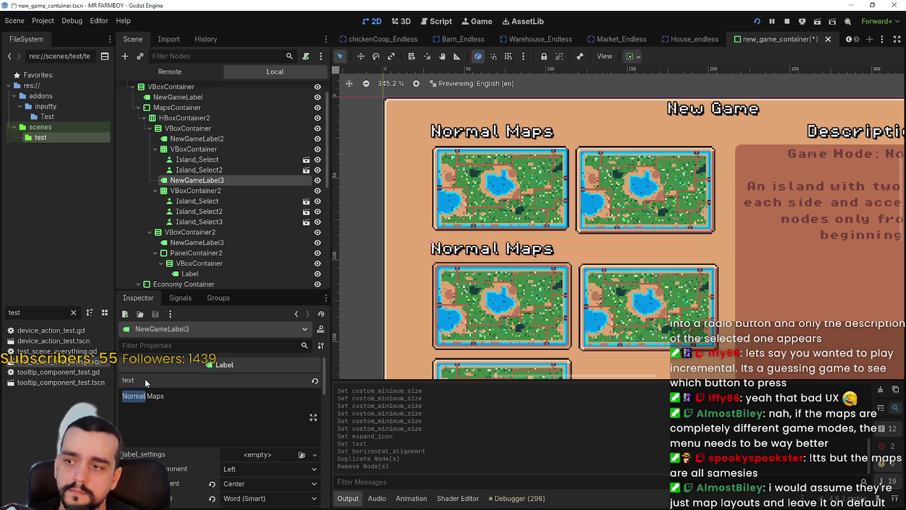
{"action": "type", "text": "Incremental"}
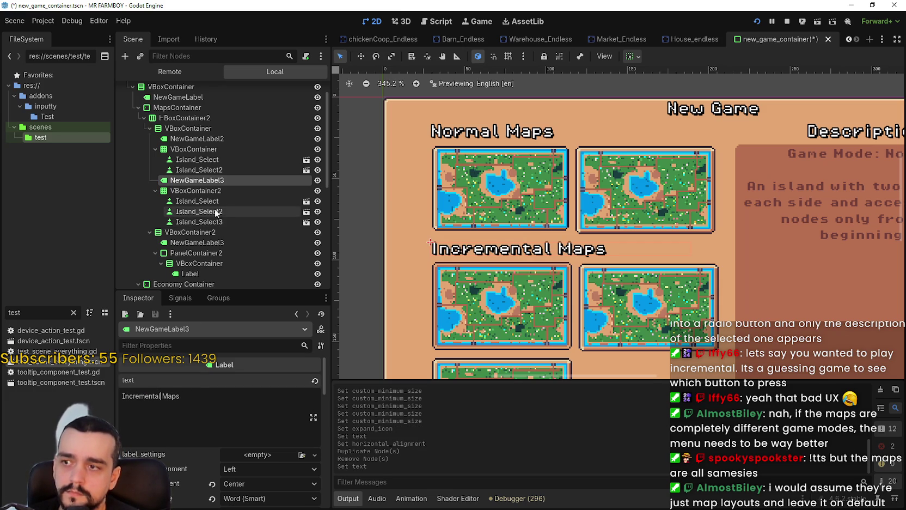
- Delete Island_Select and Island_Select2 from the Incremental Maps group in VBoxContainer2
{"action": "right_click", "coordinate": [294, 201]}
{"action": "left_click", "coordinate": [323, 496]}
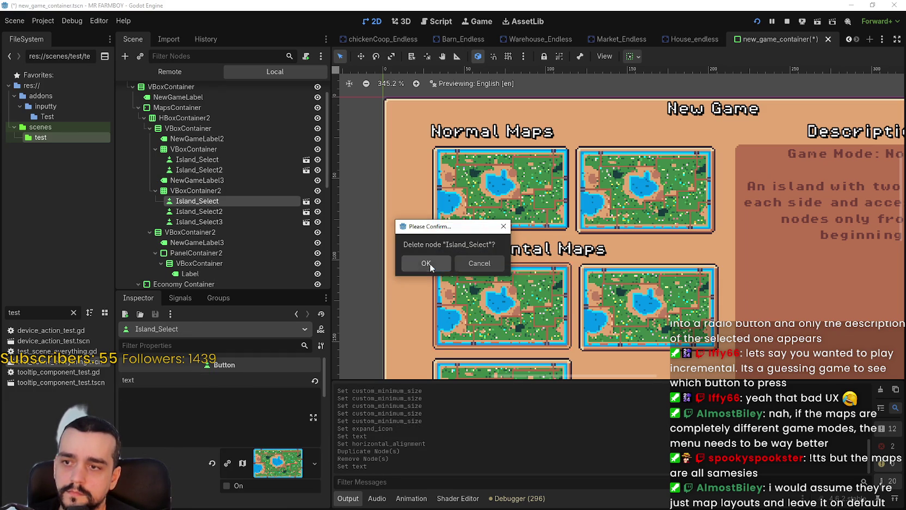
{"action": "left_click", "coordinate": [427, 263]}
{"action": "right_click", "coordinate": [201, 202]}
{"action": "left_click", "coordinate": [288, 500]}
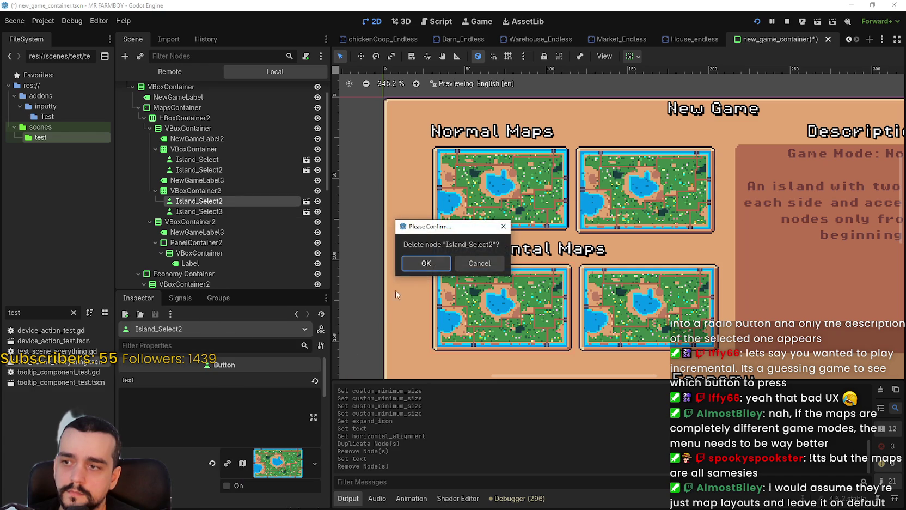
{"action": "left_click", "coordinate": [410, 264]}
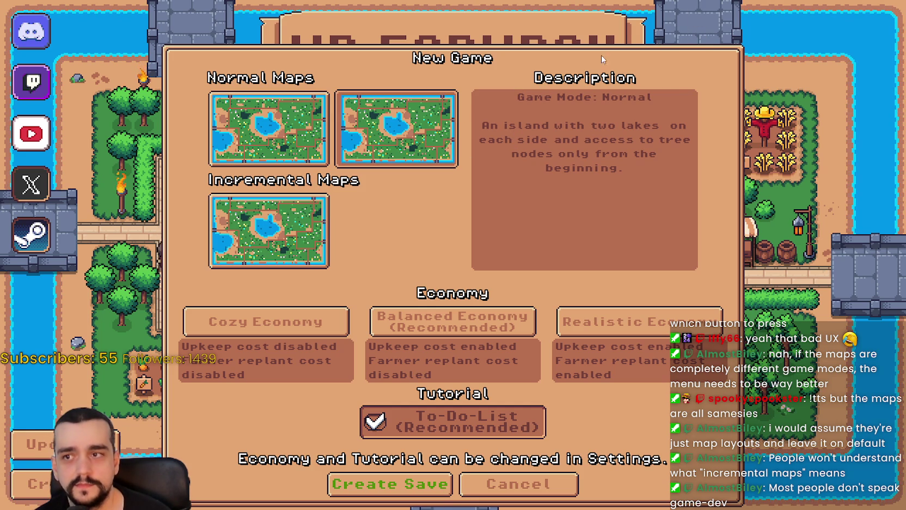
- In the running game, pick the first Normal map card, then move the selection to the second
{"action": "left_click", "coordinate": [322, 138]}
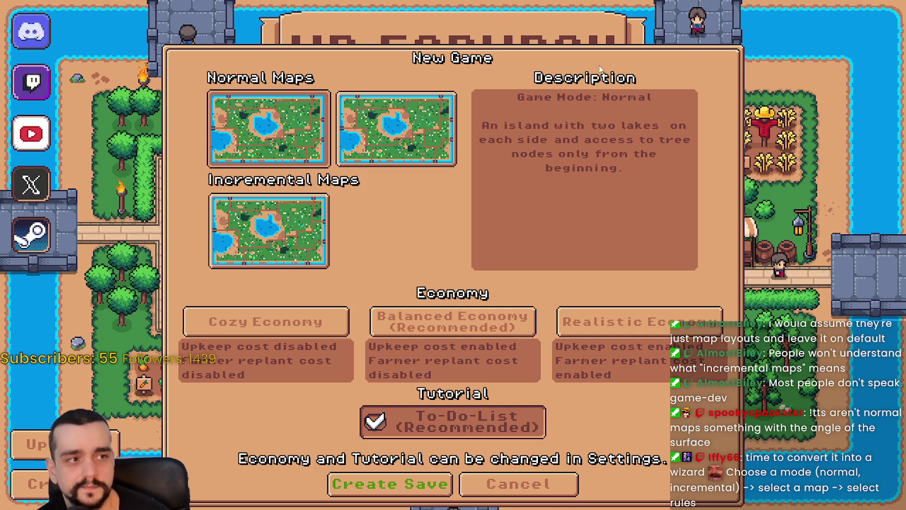
{"action": "key", "text": "Right"}
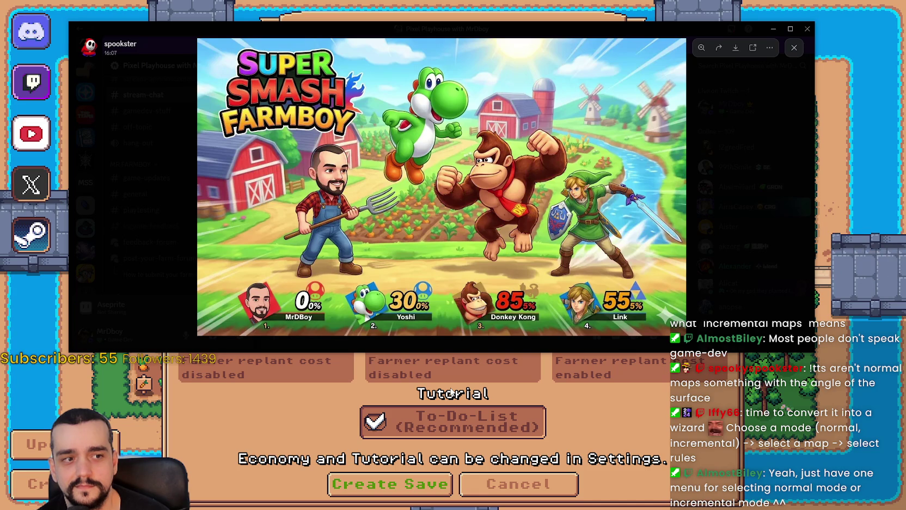
- Zoom in on the Super Smash Farmboy image's pitchfork and farmer, then close the viewer
{"action": "left_click", "coordinate": [395, 204]}
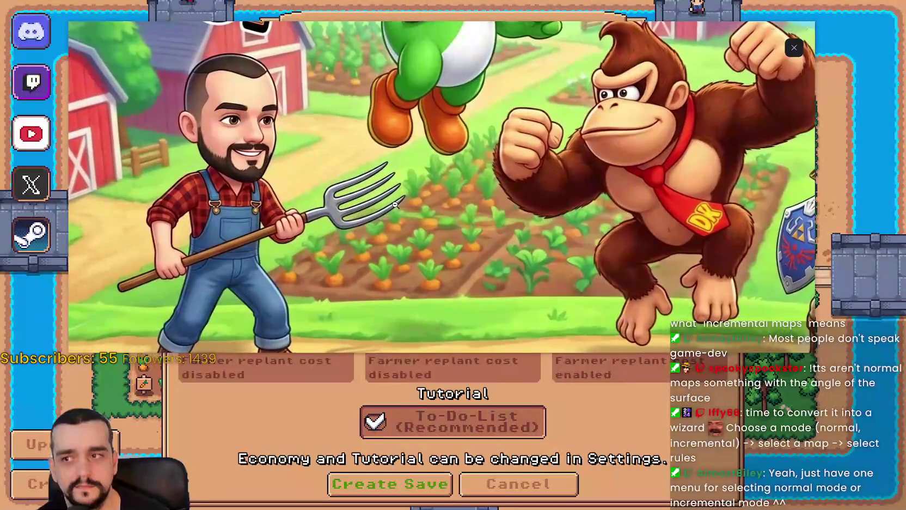
{"action": "left_click", "coordinate": [395, 204]}
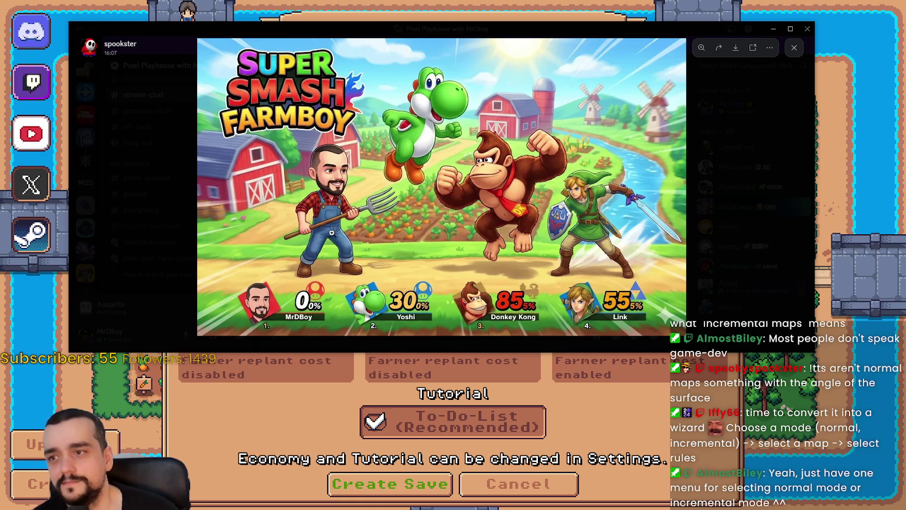
{"action": "left_click", "coordinate": [298, 259]}
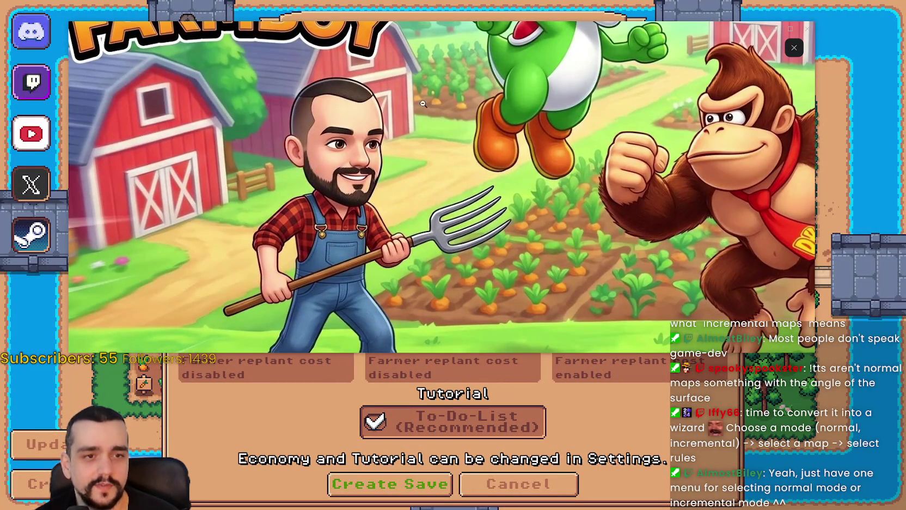
{"action": "left_click", "coordinate": [443, 170]}
{"action": "left_click", "coordinate": [328, 175]}
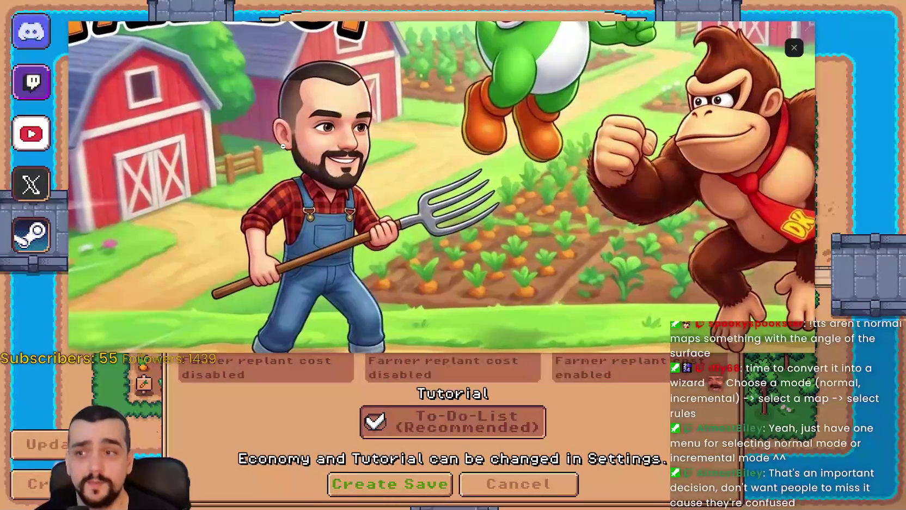
{"action": "left_click", "coordinate": [412, 206]}
{"action": "left_click", "coordinate": [782, 204]}
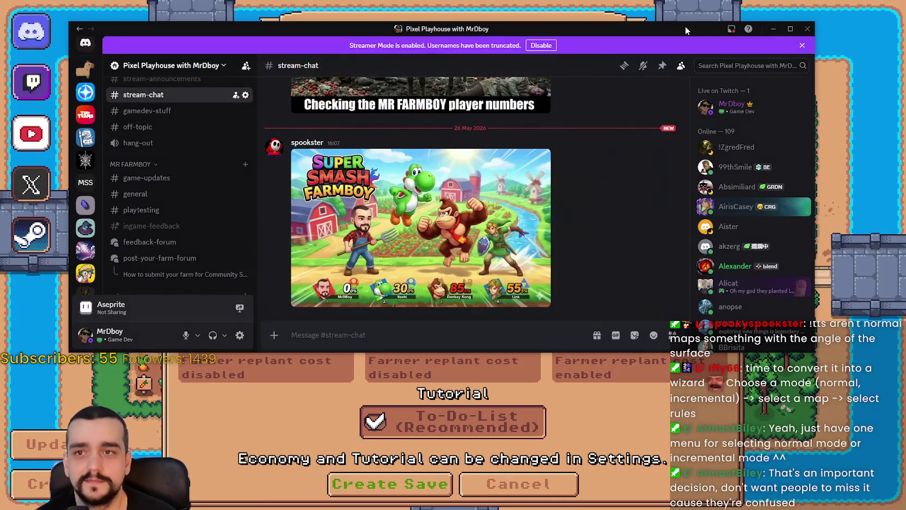
- Minimize the Discord window to get back to the game
{"action": "left_click", "coordinate": [725, 7]}
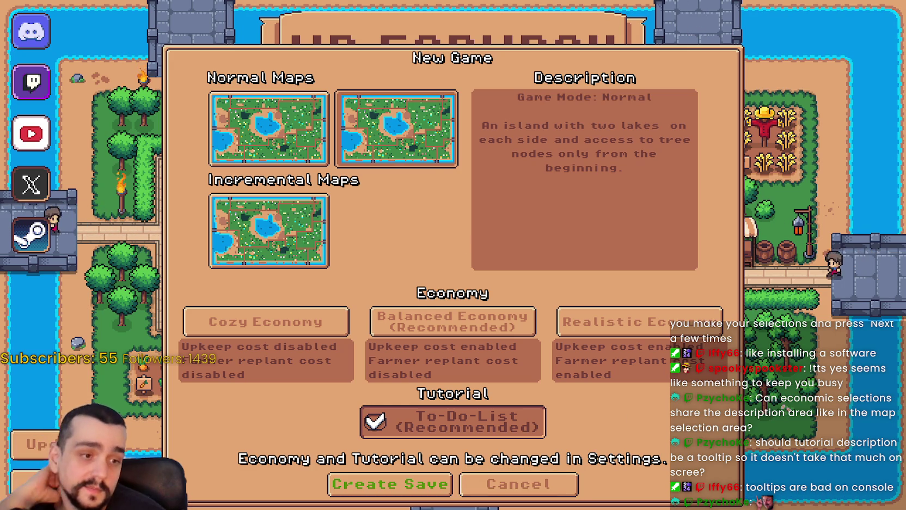
- Close the MR FARMBOY game window and stop the test run
{"action": "key", "text": "F8"}
{"action": "scroll", "coordinate": [630, 236], "scroll_direction": "down", "scroll_amount": 3}
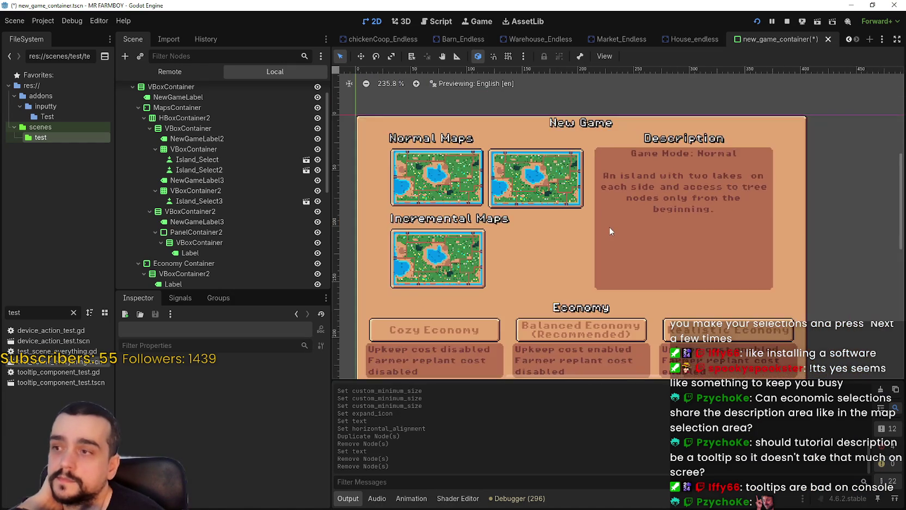
{"action": "left_click", "coordinate": [787, 21]}
- Collapse PanelContainer in the Scene dock and bring up NewGameContainer's node actions
{"action": "scroll", "coordinate": [544, 236], "scroll_direction": "down", "scroll_amount": 1}
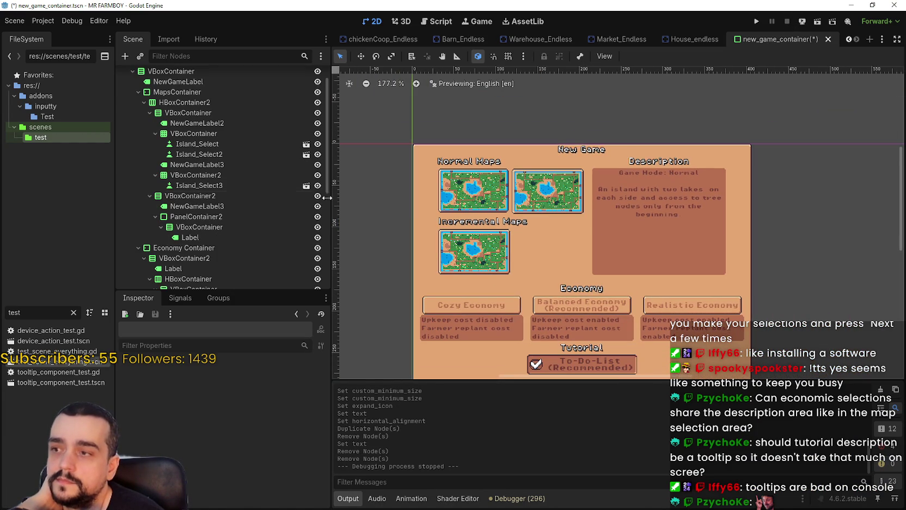
{"action": "scroll", "coordinate": [278, 201], "scroll_direction": "up", "scroll_amount": 2}
{"action": "left_click", "coordinate": [126, 86]}
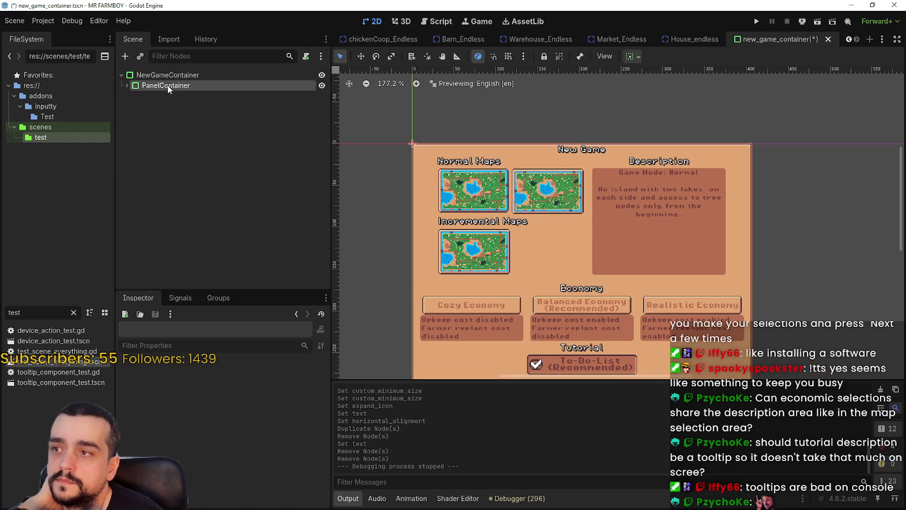
{"action": "left_click", "coordinate": [179, 75]}
{"action": "right_click", "coordinate": [180, 75]}
- Add a TabContainer child node under NewGameContainer
{"action": "mouse_move", "coordinate": [215, 87]}
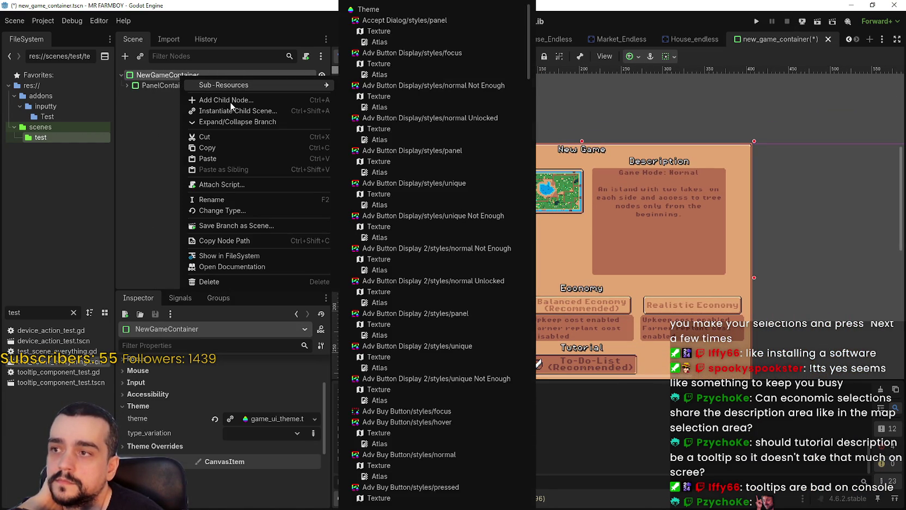
{"action": "left_click", "coordinate": [234, 102]}
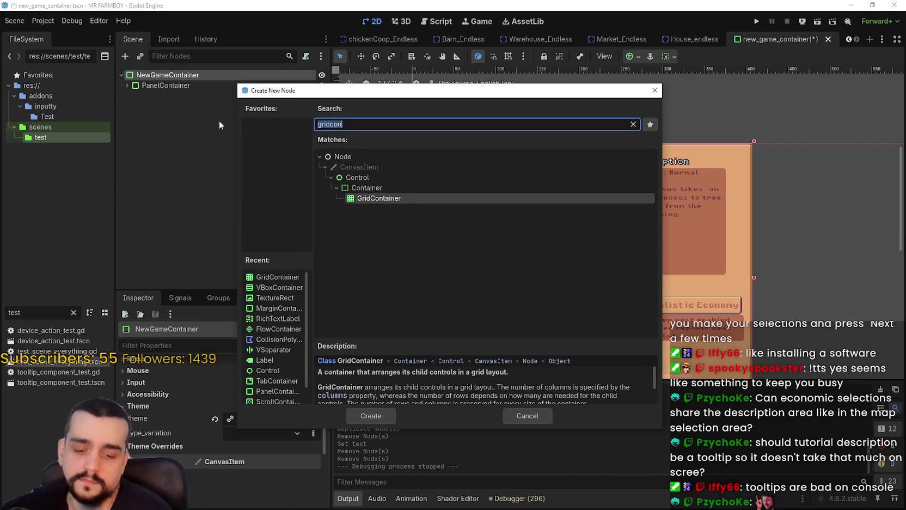
{"action": "type", "text": "tac"}
{"action": "key", "text": "Return"}
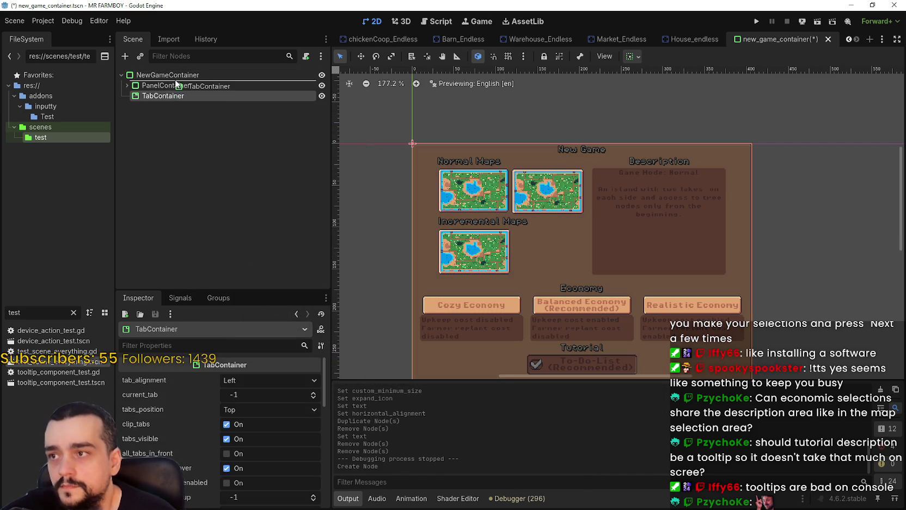
- Move PanelContainer inside the TabContainer as its child
{"action": "left_click_drag", "start_coordinate": [175, 83], "coordinate": [175, 91]}
{"action": "left_click", "coordinate": [139, 96]}
{"action": "left_click", "coordinate": [126, 97]}
{"action": "left_click", "coordinate": [132, 106]}
{"action": "left_click_drag", "start_coordinate": [155, 94], "coordinate": [175, 86]}
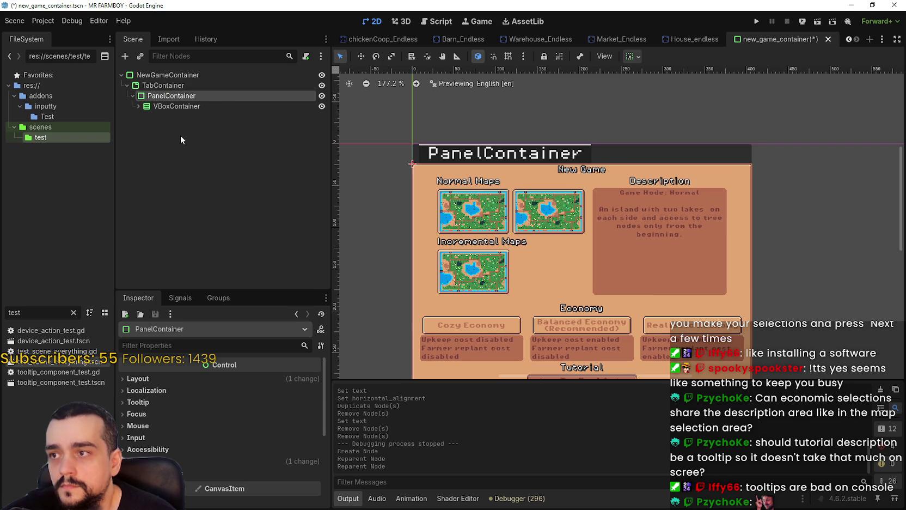
{"action": "scroll", "coordinate": [580, 271], "scroll_direction": "down", "scroll_amount": 2}
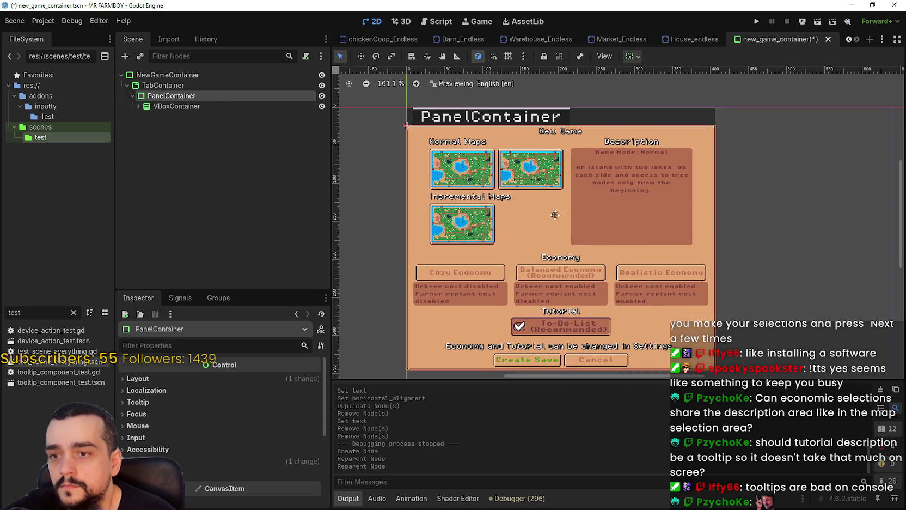
- Turn off tabs_visible on the TabContainer to hide its tab header
{"action": "left_click", "coordinate": [163, 86]}
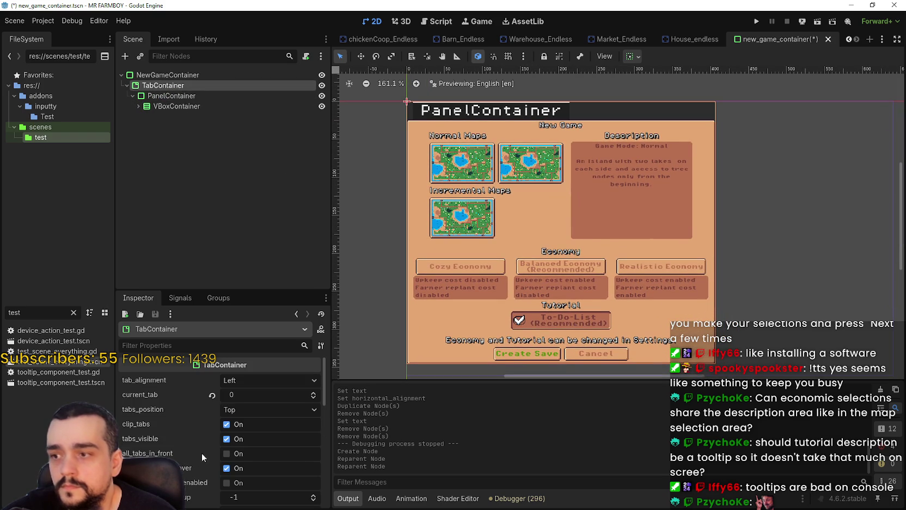
{"action": "scroll", "coordinate": [234, 405], "scroll_direction": "down", "scroll_amount": 3}
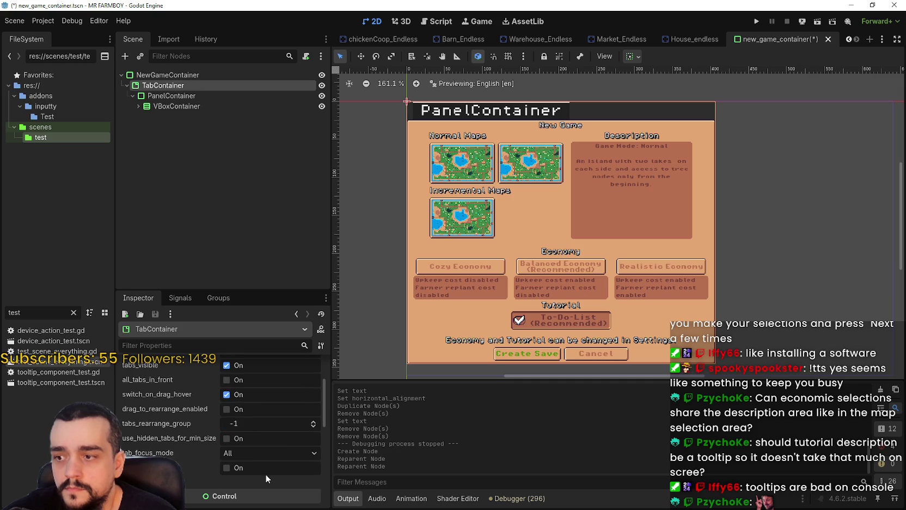
{"action": "scroll", "coordinate": [236, 468], "scroll_direction": "down", "scroll_amount": 2}
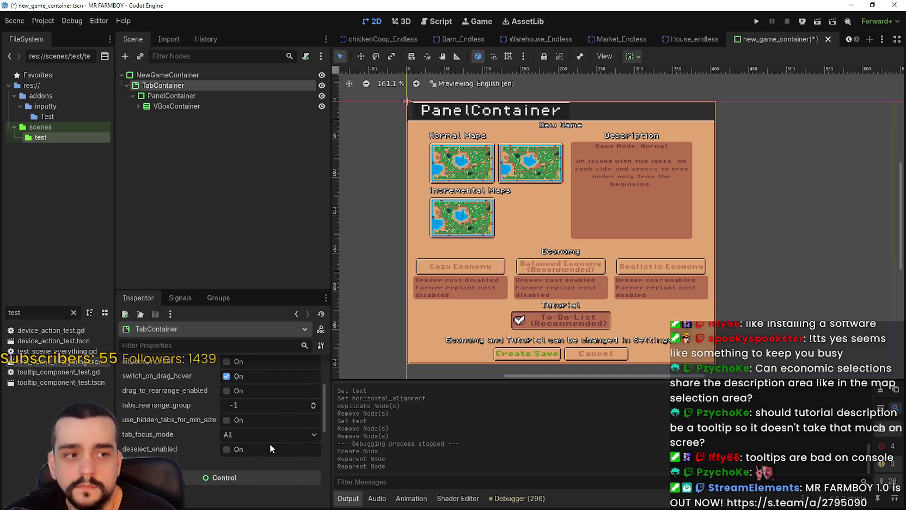
{"action": "scroll", "coordinate": [264, 436], "scroll_direction": "up", "scroll_amount": 2}
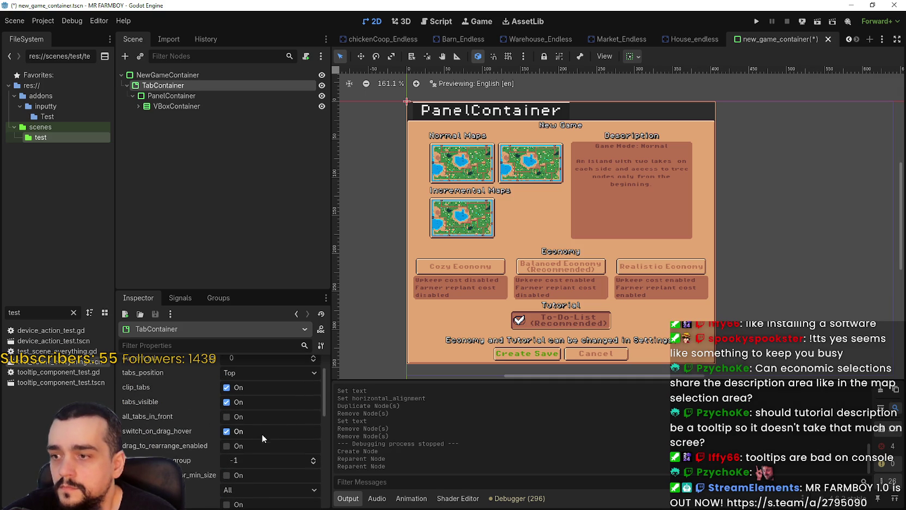
{"action": "left_click", "coordinate": [238, 403]}
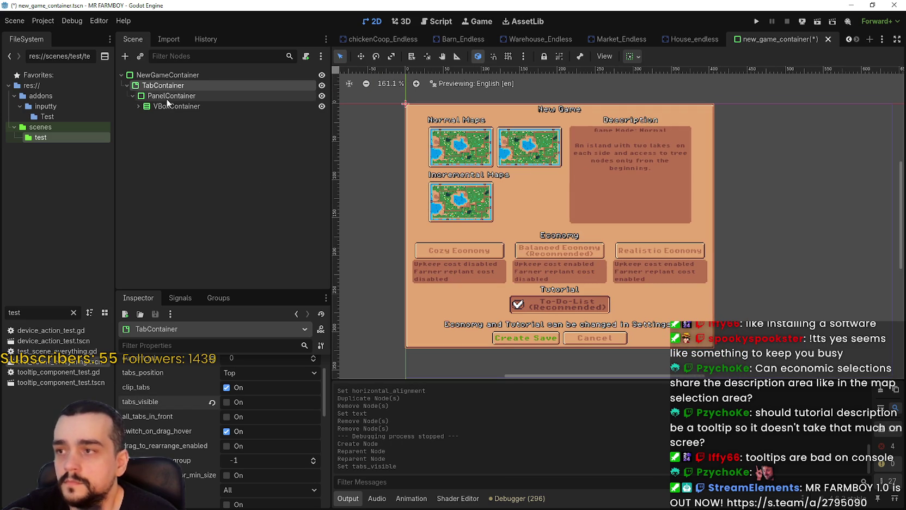
- Select the PanelContainer under TabContainer and start renaming it
{"action": "left_click", "coordinate": [185, 107]}
{"action": "left_click", "coordinate": [132, 96]}
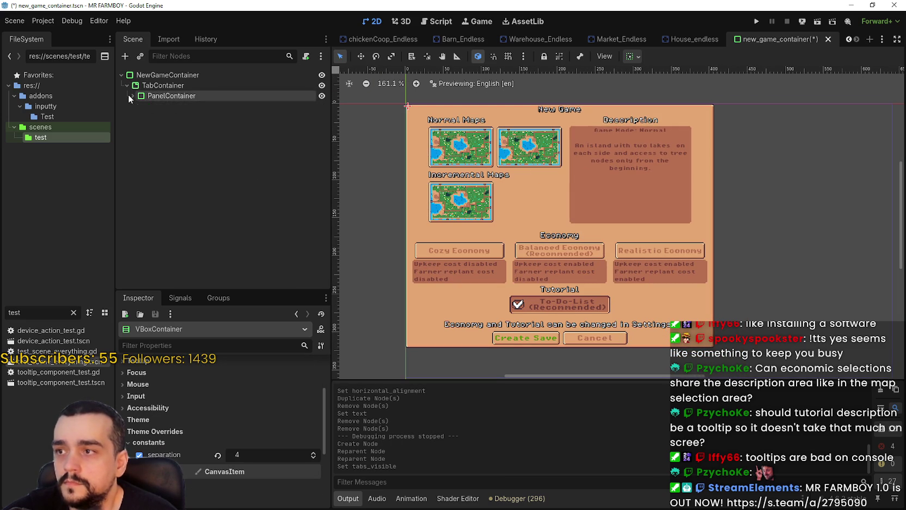
{"action": "left_click", "coordinate": [132, 96]}
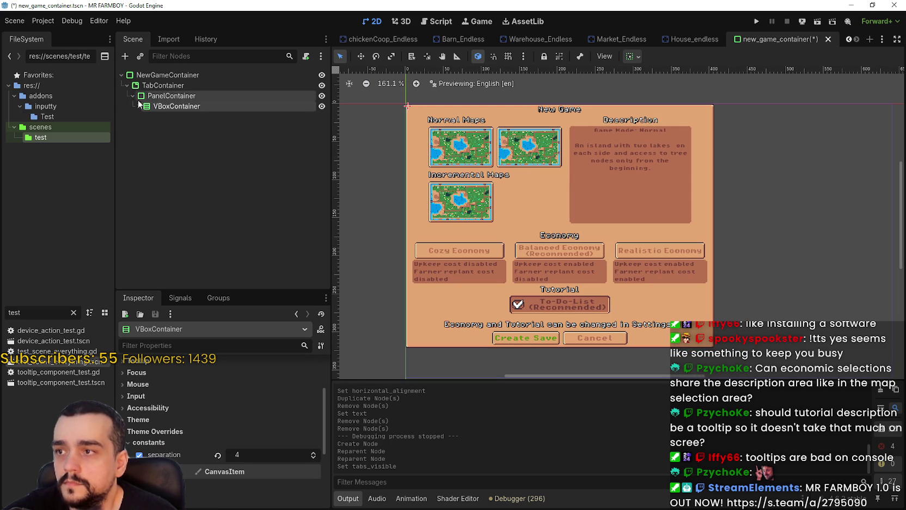
{"action": "left_click", "coordinate": [187, 96]}
{"action": "left_click", "coordinate": [187, 96]}
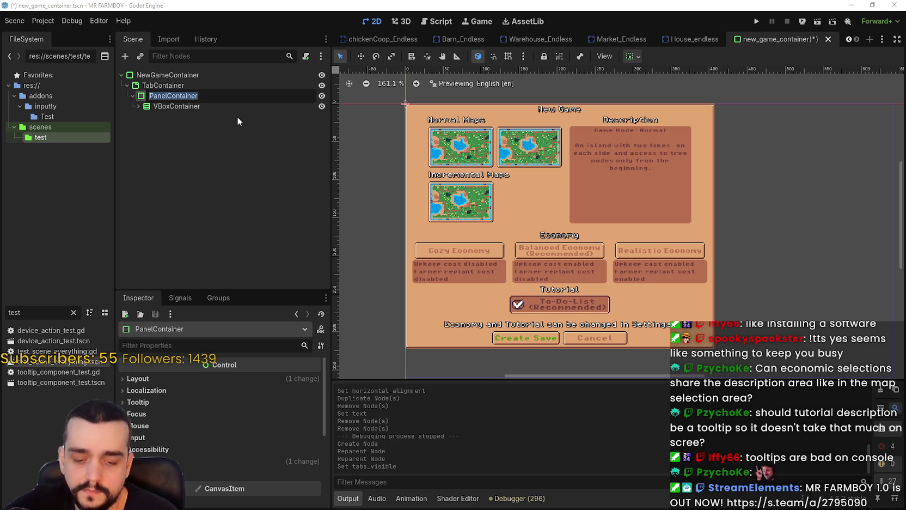
- Name the panel SelectGameMode and duplicate it as NormalGameMode
{"action": "type", "text": "Select"}
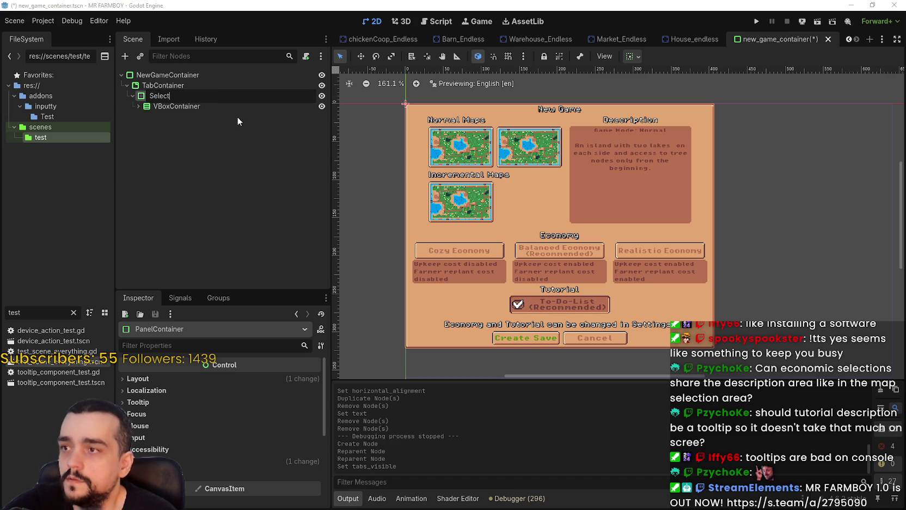
{"action": "type", "text": "GameMode"}
{"action": "key", "text": "Return"}
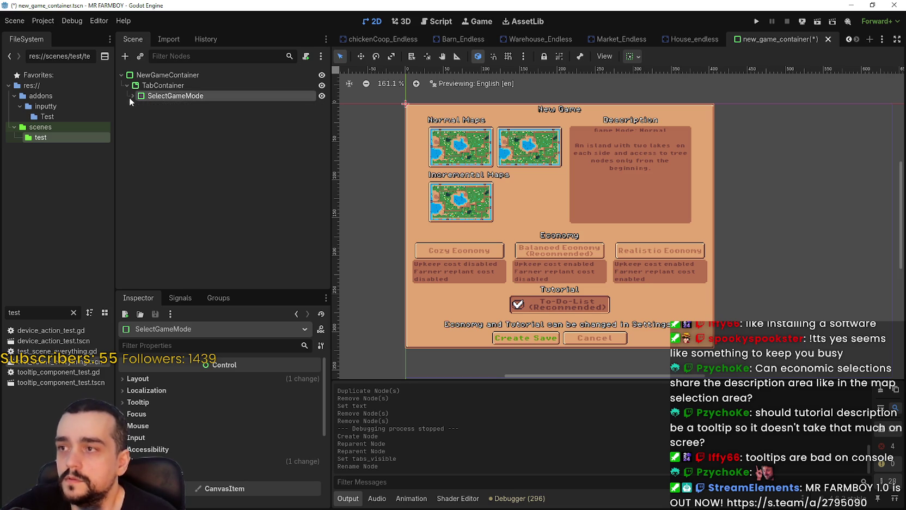
{"action": "key", "text": "ctrl+d"}
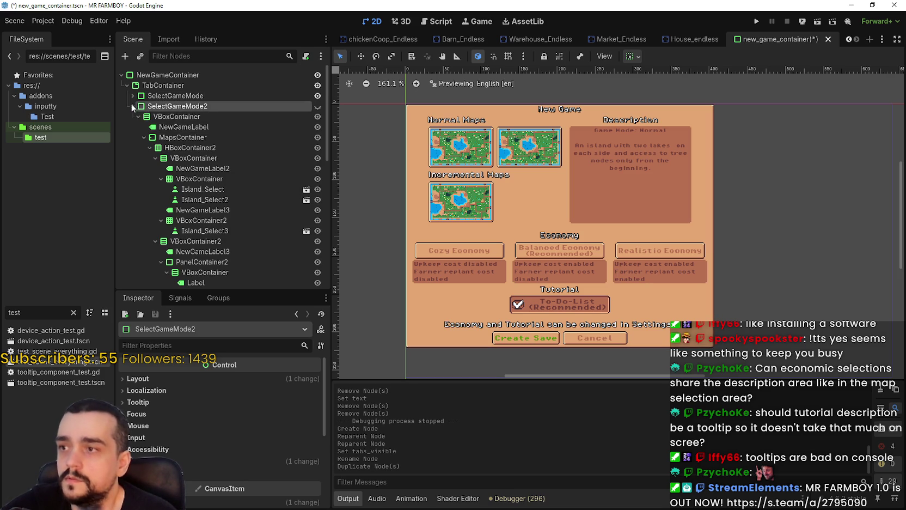
{"action": "left_click", "coordinate": [132, 107]}
{"action": "double_click", "coordinate": [162, 106]}
{"action": "type", "text": "Norma"}
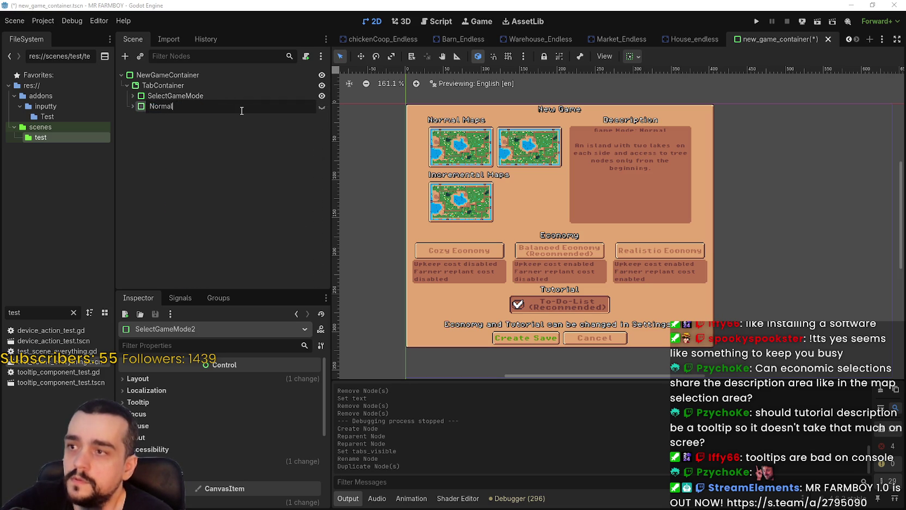
{"action": "key", "text": "Return"}
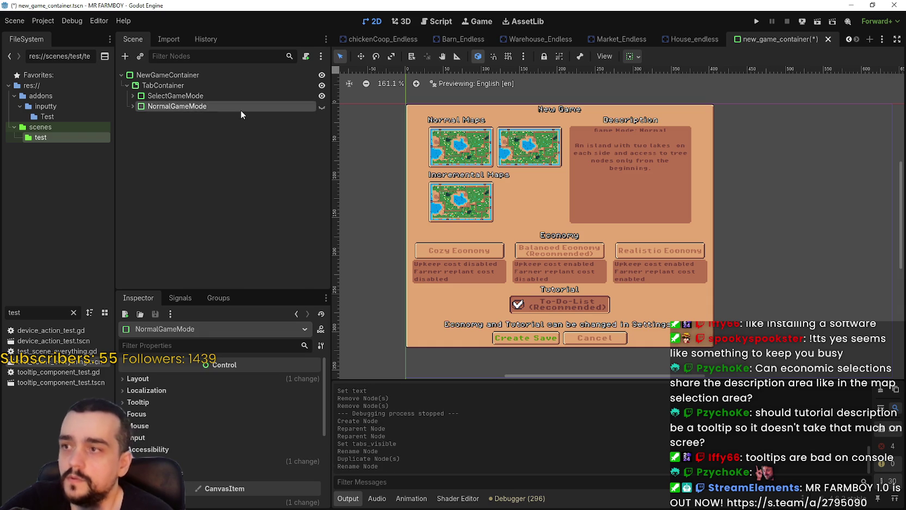
- Duplicate NormalGameMode into a third panel named IncrementalGameMode
{"action": "key", "text": "ctrl+d"}
{"action": "double_click", "coordinate": [201, 119]}
{"action": "type", "text": "IncrementalGameM"}
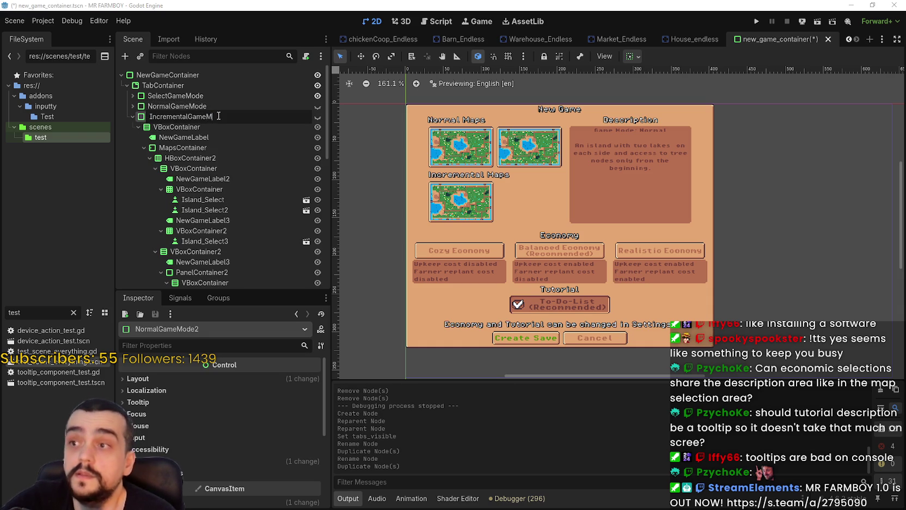
{"action": "type", "text": "ode"}
{"action": "key", "text": "Return"}
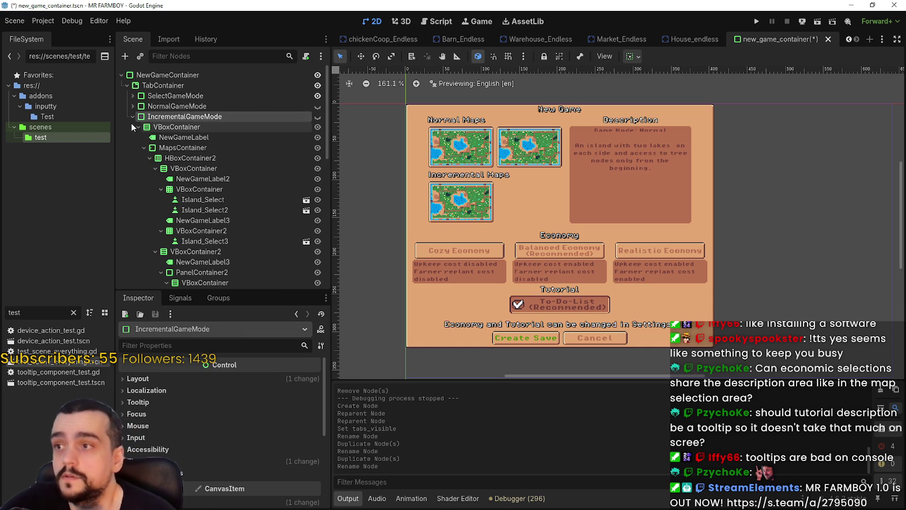
{"action": "left_click", "coordinate": [132, 116]}
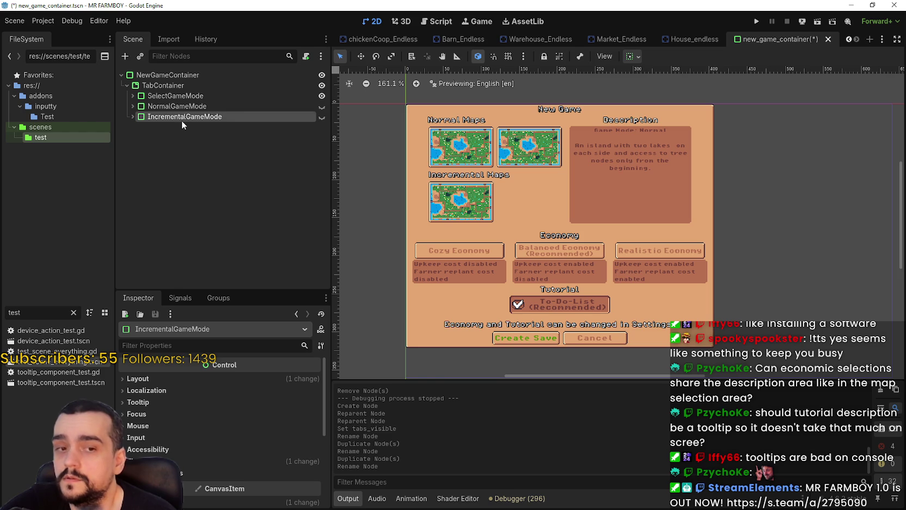
- Duplicate IncrementalGameMode into a fourth panel named SelectEconomy
{"action": "key", "text": "ctrl+d"}
{"action": "double_click", "coordinate": [212, 127]}
{"action": "type", "text": "Economy"}
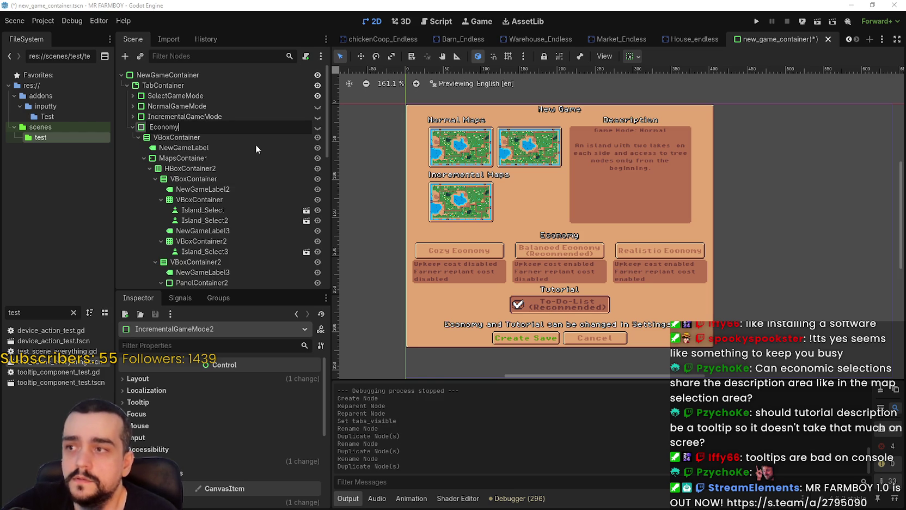
{"action": "key", "text": "BackSpace"}
{"action": "key", "text": "BackSpace"}
{"action": "key", "text": "BackSpace"}
{"action": "type", "text": "S"}
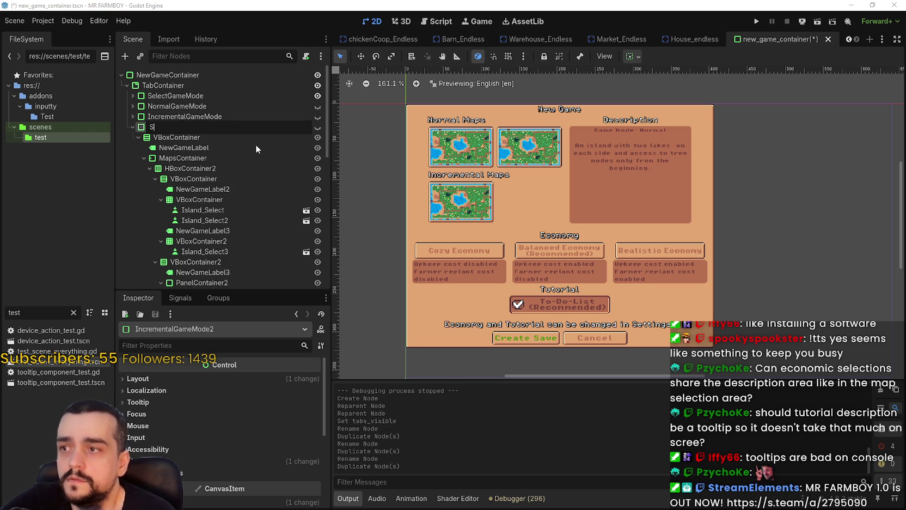
{"action": "type", "text": "electEconomy"}
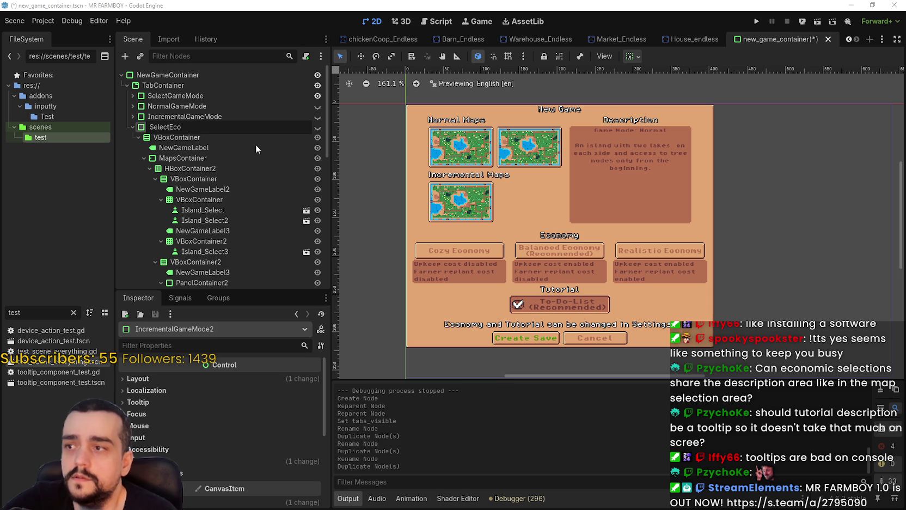
{"action": "key", "text": "Return"}
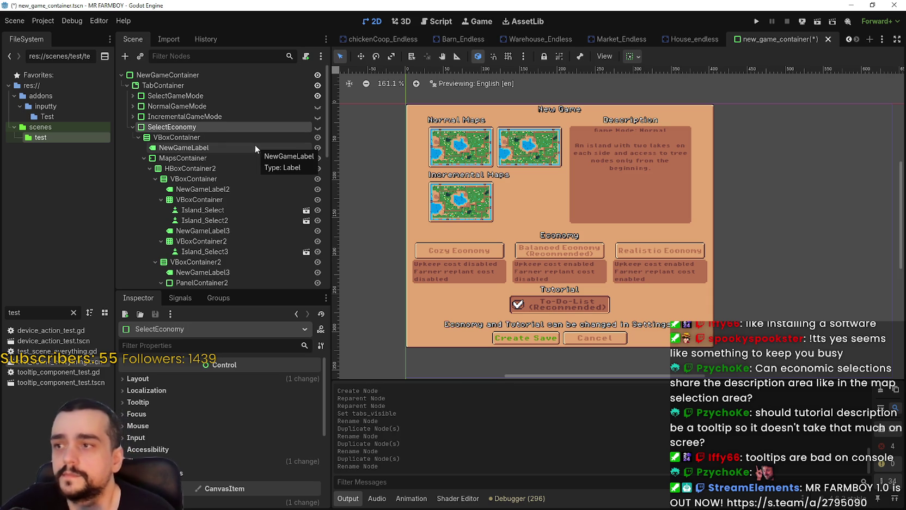
{"action": "left_click", "coordinate": [134, 127]}
{"action": "scroll", "coordinate": [371, 179], "scroll_direction": "right", "scroll_amount": 2}
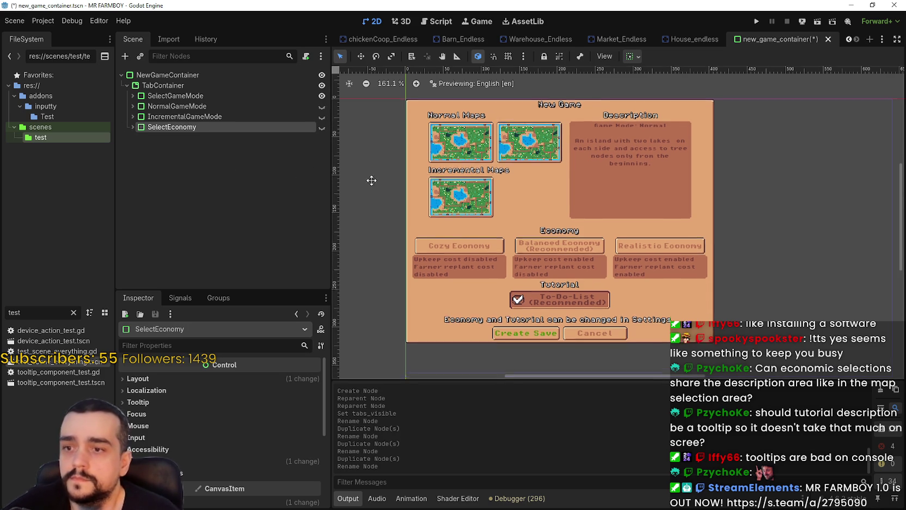
- Expand SelectGameMode and its VBoxContainer to reach the map description label
{"action": "key", "text": "Up"}
{"action": "key", "text": "Up"}
{"action": "key", "text": "Up"}
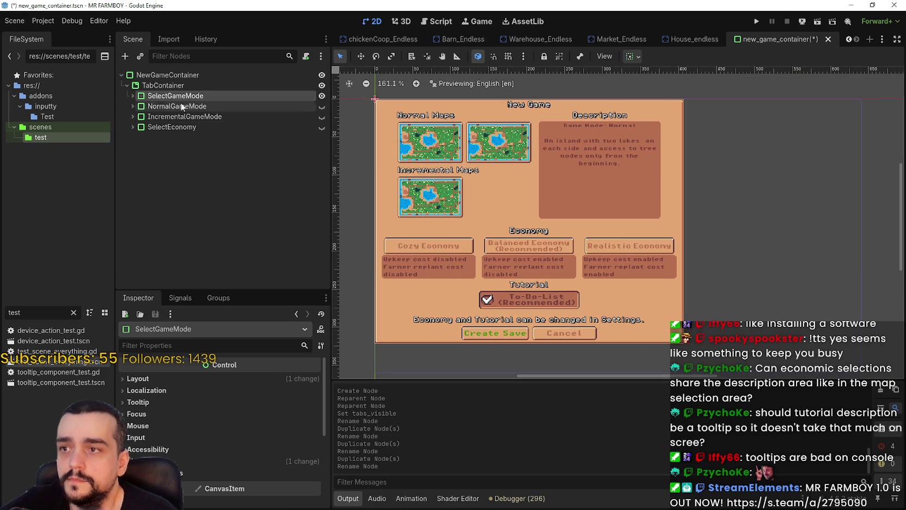
{"action": "scroll", "coordinate": [446, 162], "scroll_direction": "up", "scroll_amount": 2}
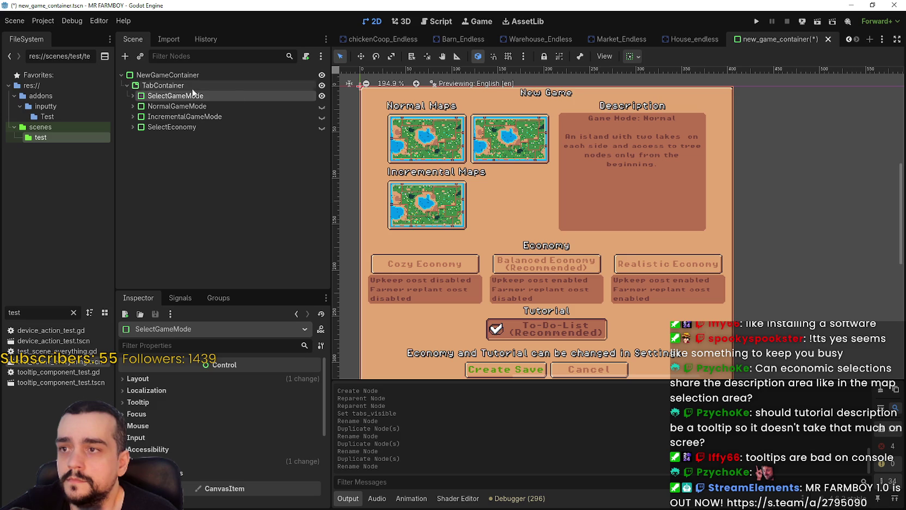
{"action": "left_click", "coordinate": [132, 96]}
{"action": "left_click", "coordinate": [137, 106]}
{"action": "left_click", "coordinate": [134, 106]}
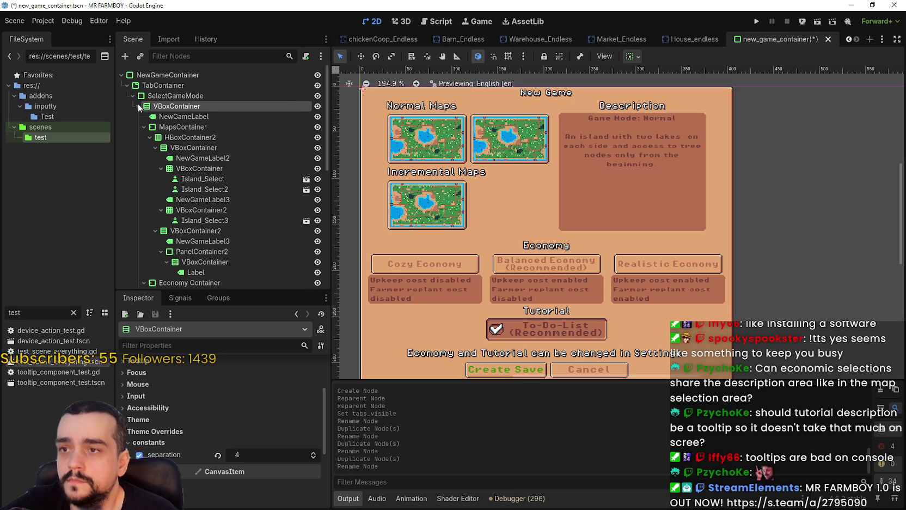
{"action": "scroll", "coordinate": [545, 207], "scroll_direction": "up", "scroll_amount": 1}
{"action": "scroll", "coordinate": [545, 206], "scroll_direction": "down", "scroll_amount": 1}
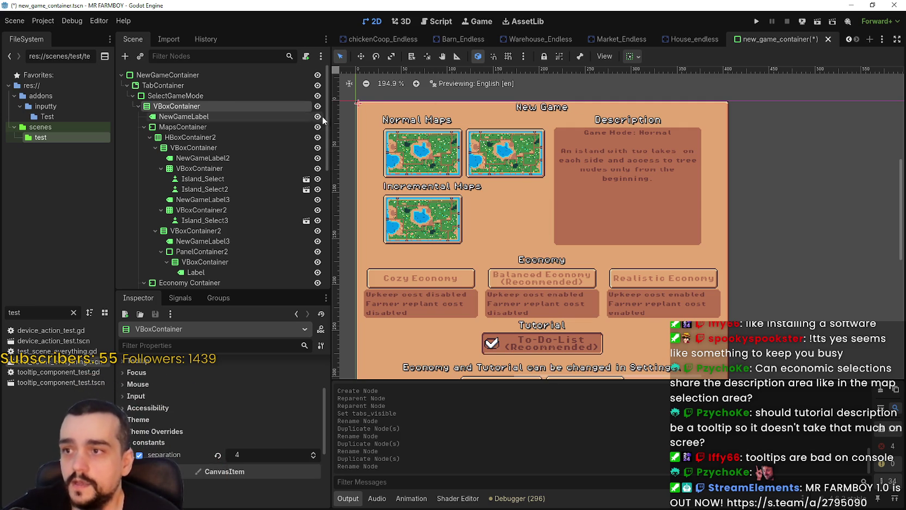
{"action": "scroll", "coordinate": [323, 116], "scroll_direction": "down", "scroll_amount": 3}
{"action": "scroll", "coordinate": [469, 207], "scroll_direction": "down", "scroll_amount": 2}
{"action": "left_click", "coordinate": [241, 190]}
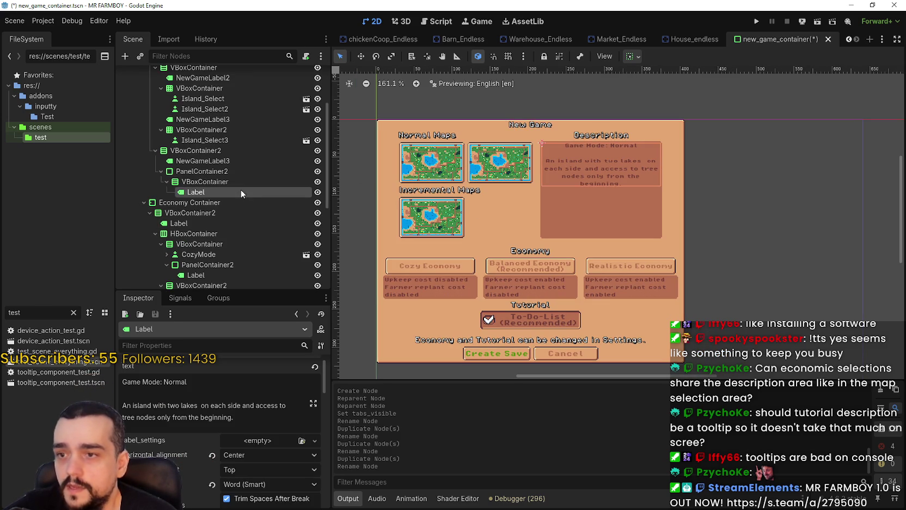
{"action": "scroll", "coordinate": [227, 181], "scroll_direction": "down", "scroll_amount": 1}
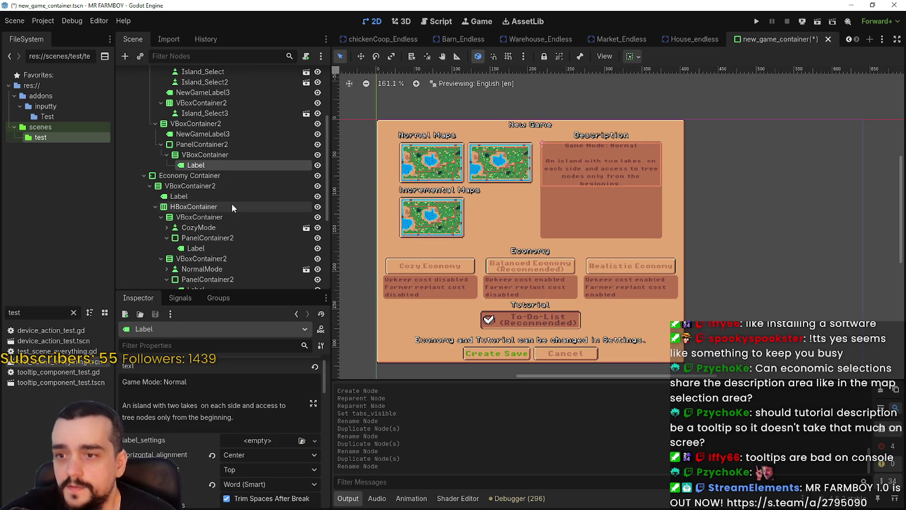
- Delete the Economy Container and the NewGameLabel3 settings note
{"action": "left_click", "coordinate": [191, 176]}
{"action": "right_click", "coordinate": [197, 176]}
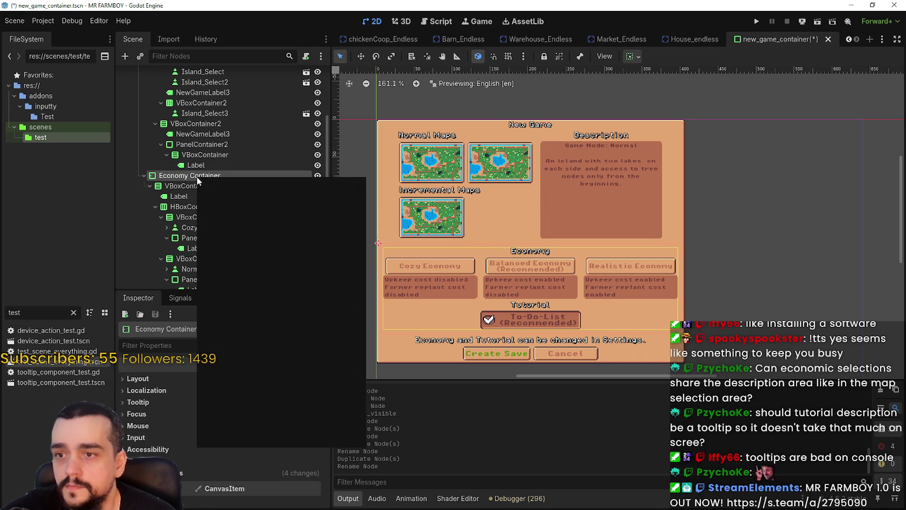
{"action": "left_click", "coordinate": [276, 436]}
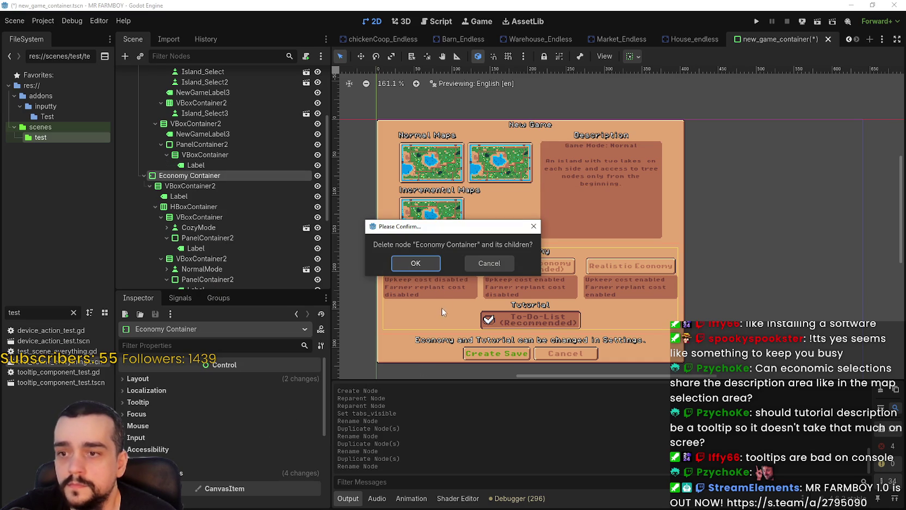
{"action": "left_click", "coordinate": [415, 267]}
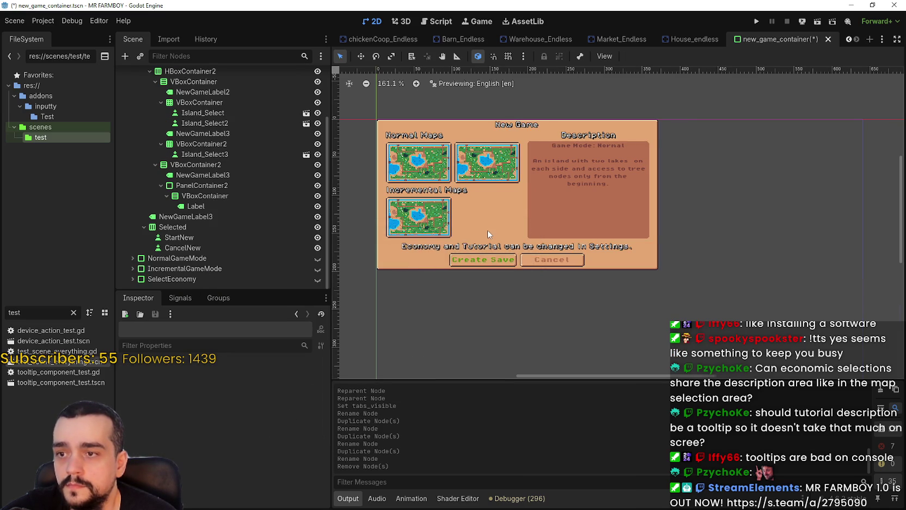
{"action": "scroll", "coordinate": [487, 229], "scroll_direction": "up", "scroll_amount": 2}
{"action": "left_click", "coordinate": [226, 214]}
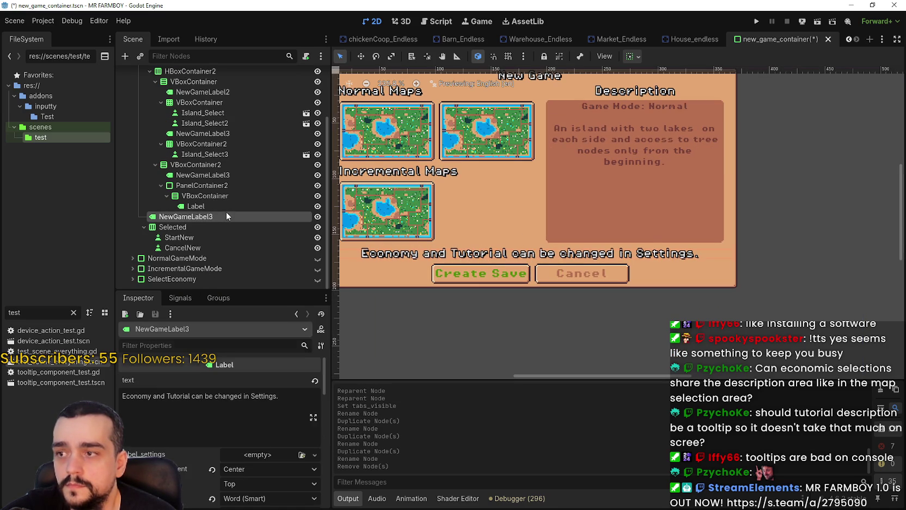
{"action": "right_click", "coordinate": [229, 213]}
{"action": "left_click", "coordinate": [319, 474]}
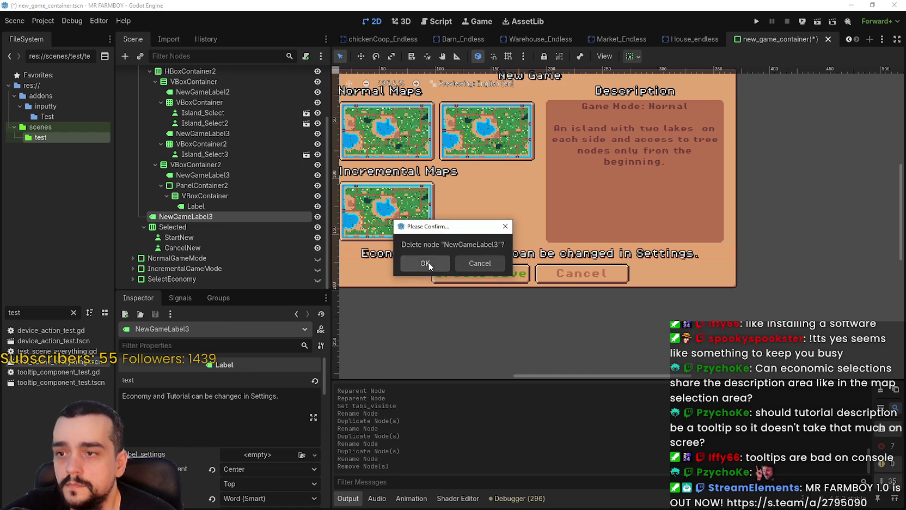
{"action": "left_click", "coordinate": [420, 263]}
{"action": "scroll", "coordinate": [486, 297], "scroll_direction": "down", "scroll_amount": 1}
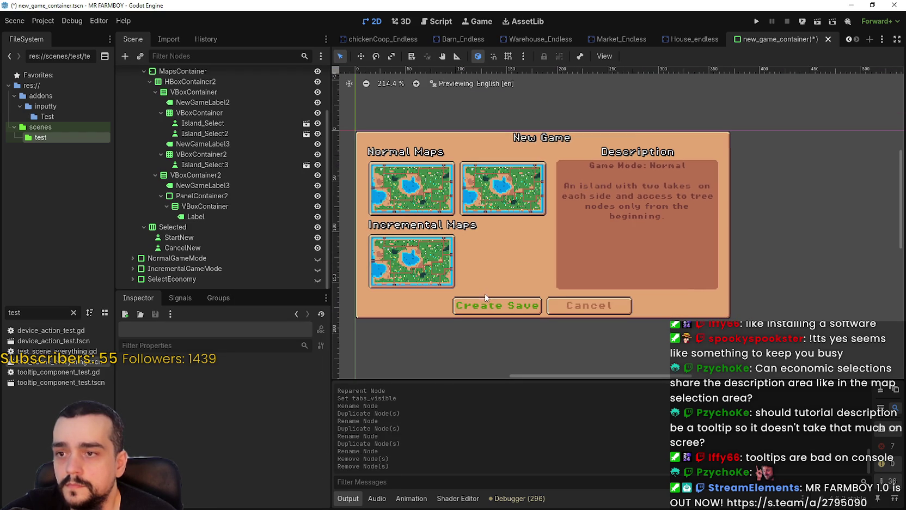
{"action": "left_click", "coordinate": [256, 196]}
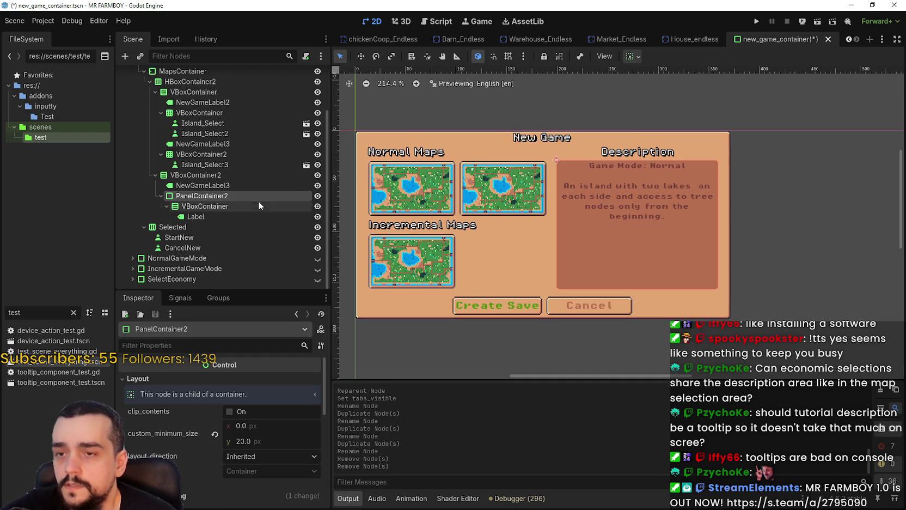
- Undo the accidental deletion with Ctrl+Z
{"action": "key", "text": "ctrl+z"}
{"action": "key", "text": "ctrl+z"}
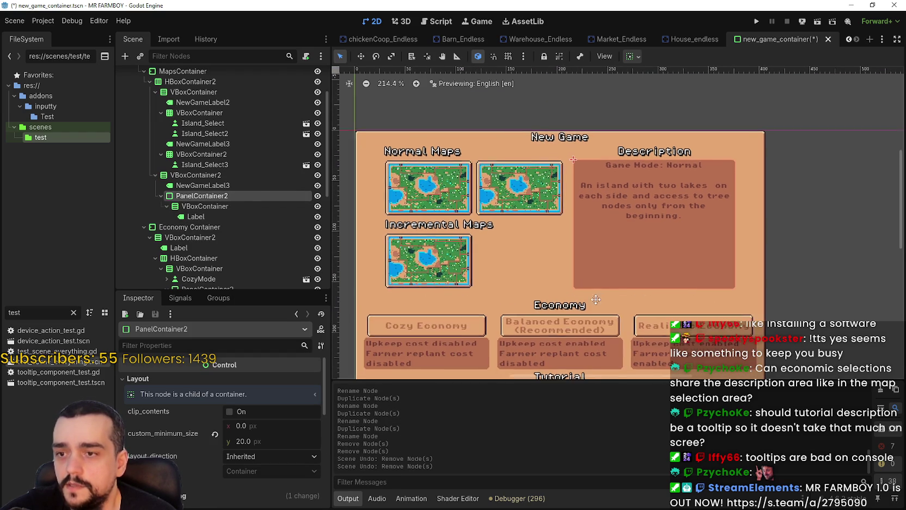
{"action": "scroll", "coordinate": [596, 271], "scroll_direction": "down", "scroll_amount": 2}
{"action": "scroll", "coordinate": [486, 268], "scroll_direction": "down", "scroll_amount": 1}
{"action": "scroll", "coordinate": [218, 174], "scroll_direction": "up", "scroll_amount": 3}
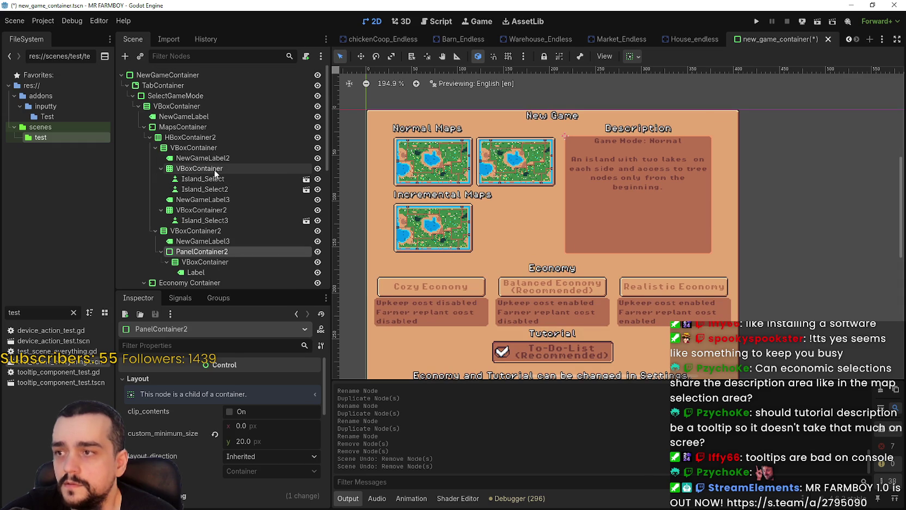
- Delete the MapsContainer node from the SelectGameMode panel
{"action": "left_click", "coordinate": [185, 127]}
{"action": "right_click", "coordinate": [186, 127]}
{"action": "left_click", "coordinate": [267, 384]}
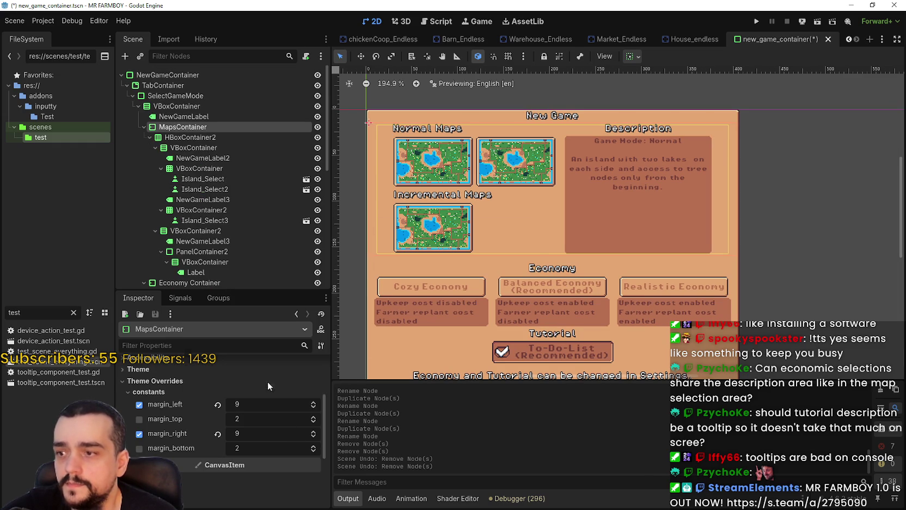
{"action": "key", "text": "Return"}
{"action": "scroll", "coordinate": [559, 203], "scroll_direction": "up", "scroll_amount": 2}
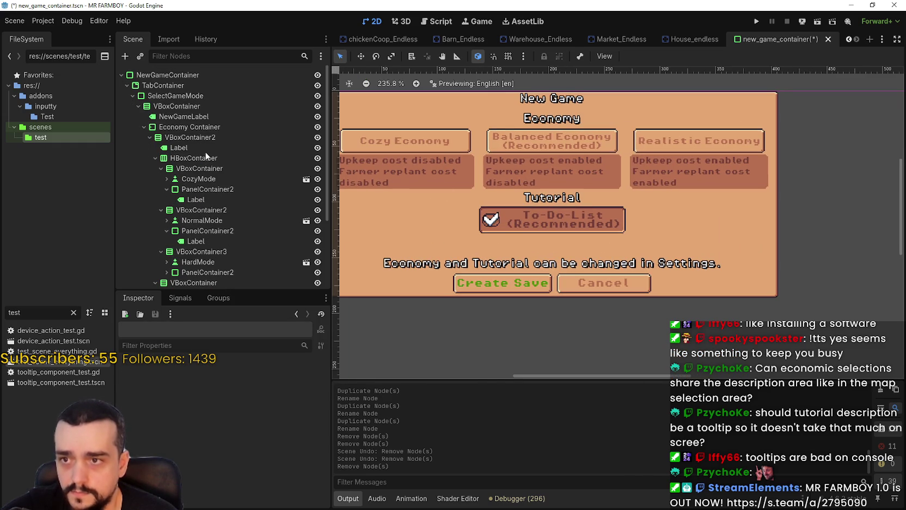
{"action": "left_click", "coordinate": [210, 127]}
- Rename the Economy Container node to GameModes
{"action": "left_click", "coordinate": [211, 128]}
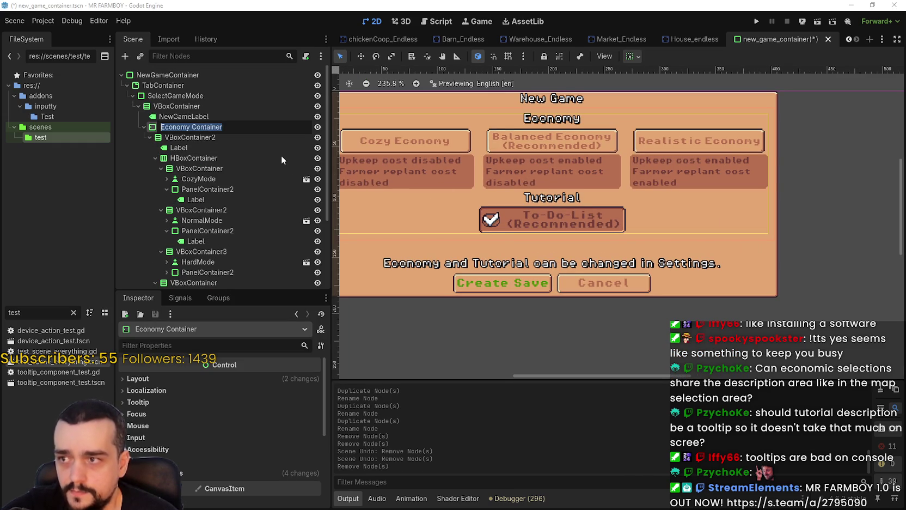
{"action": "type", "text": "GameModes"}
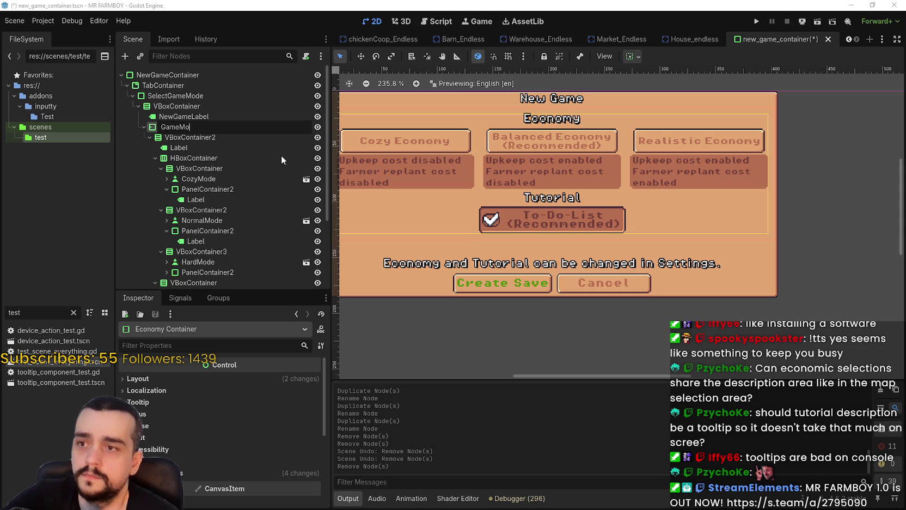
{"action": "key", "text": "Return"}
{"action": "scroll", "coordinate": [456, 213], "scroll_direction": "down", "scroll_amount": 3}
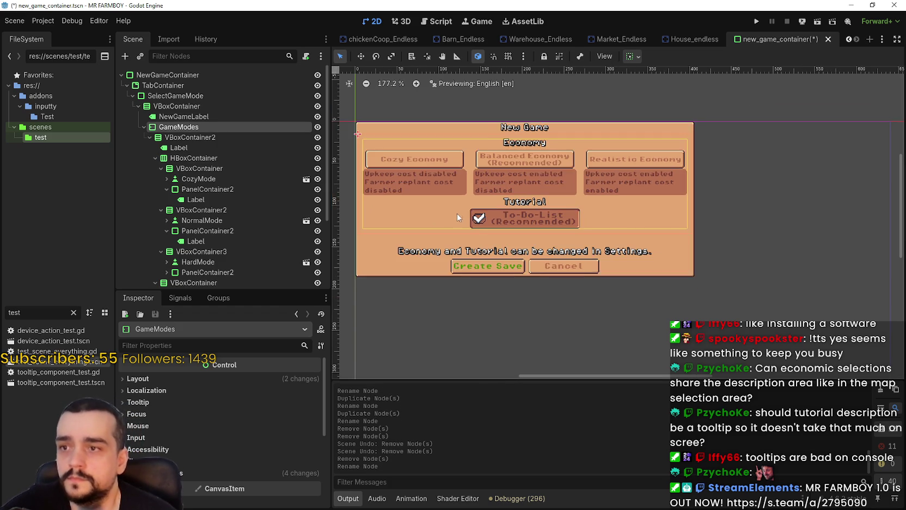
{"action": "scroll", "coordinate": [367, 178], "scroll_direction": "up", "scroll_amount": 1}
- Rename the CozyMode button node to NormalMode
{"action": "left_click", "coordinate": [190, 139]}
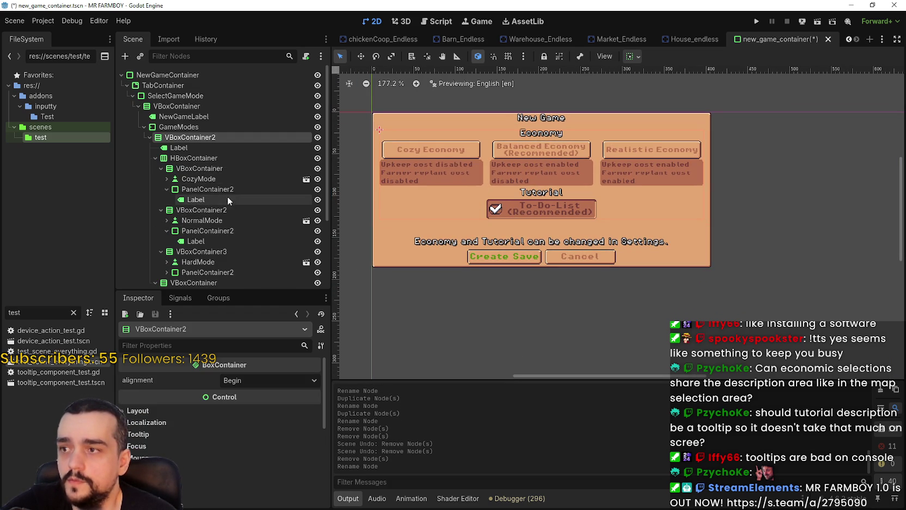
{"action": "left_click", "coordinate": [212, 179]}
{"action": "scroll", "coordinate": [464, 186], "scroll_direction": "up", "scroll_amount": 1}
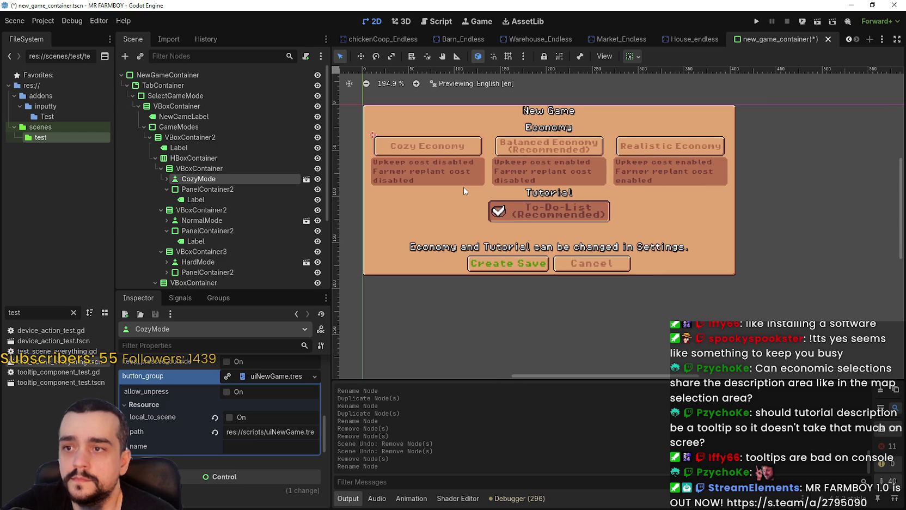
{"action": "scroll", "coordinate": [470, 187], "scroll_direction": "up", "scroll_amount": 1}
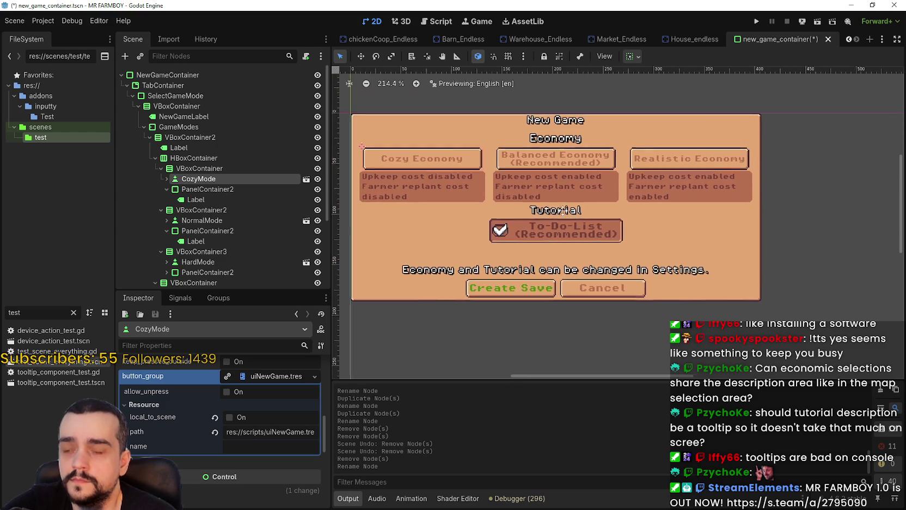
{"action": "scroll", "coordinate": [569, 219], "scroll_direction": "down", "scroll_amount": 1}
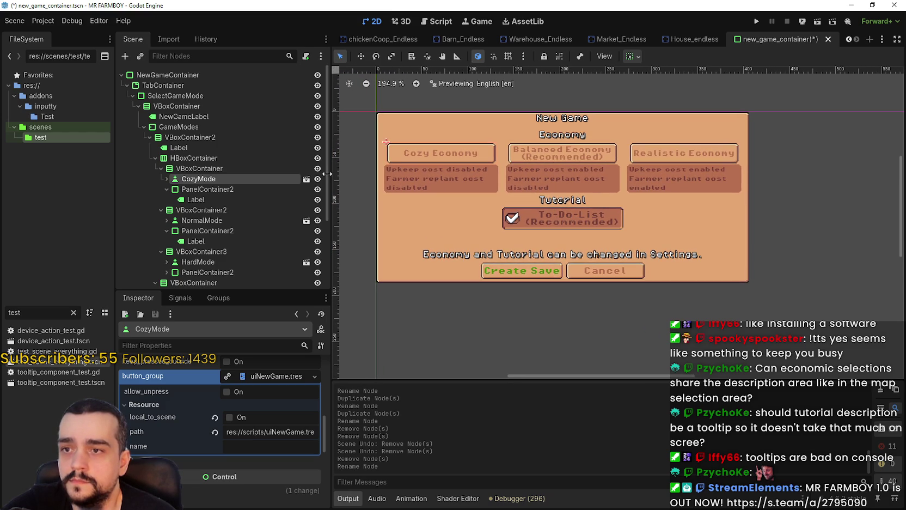
{"action": "double_click", "coordinate": [230, 179]}
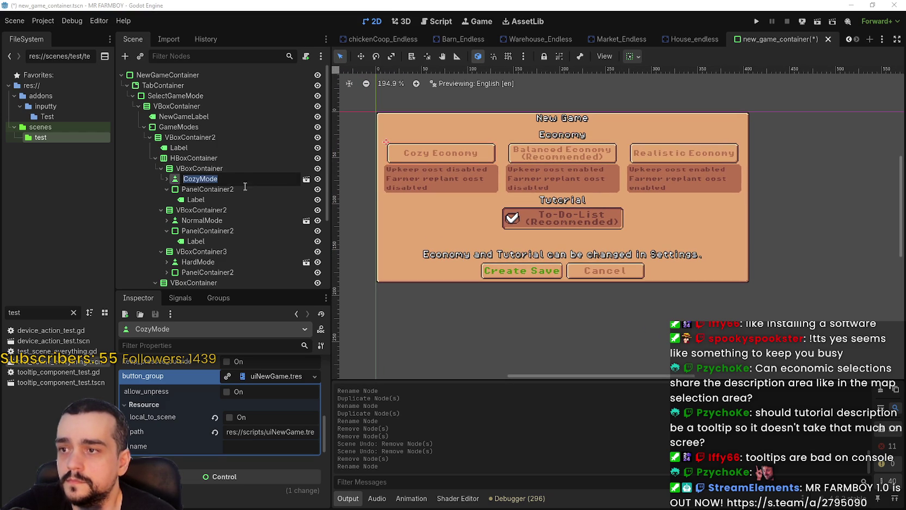
{"action": "type", "text": "No"}
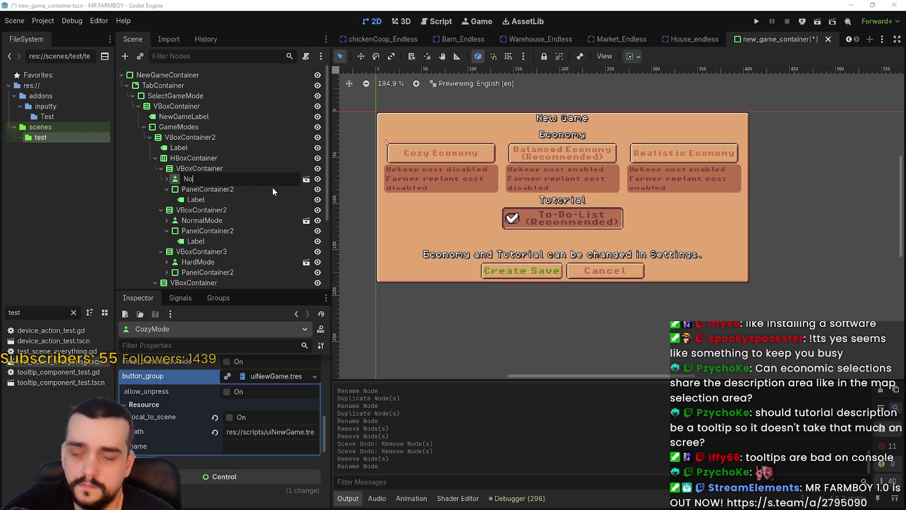
{"action": "type", "text": "rmalMode"}
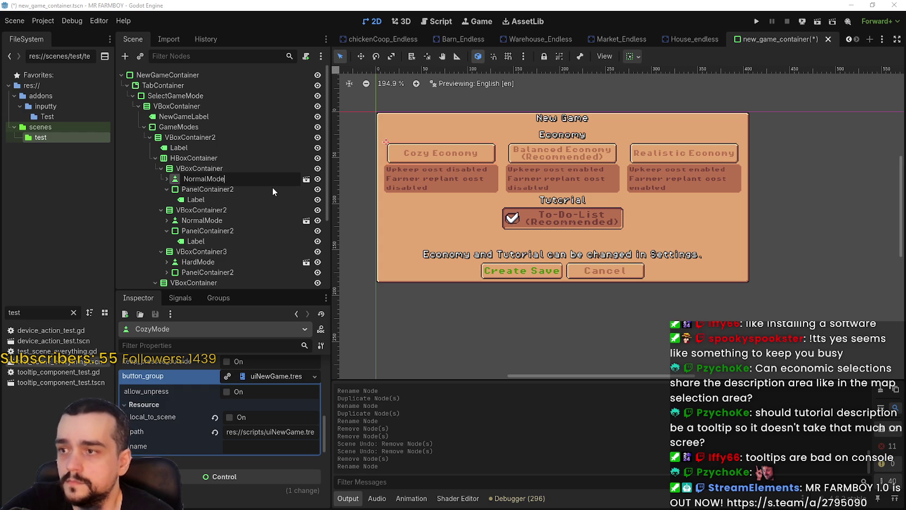
{"action": "key", "text": "Return"}
- Set the NormalMode button's text to 'Normal Mode'
{"action": "left_click", "coordinate": [239, 190]}
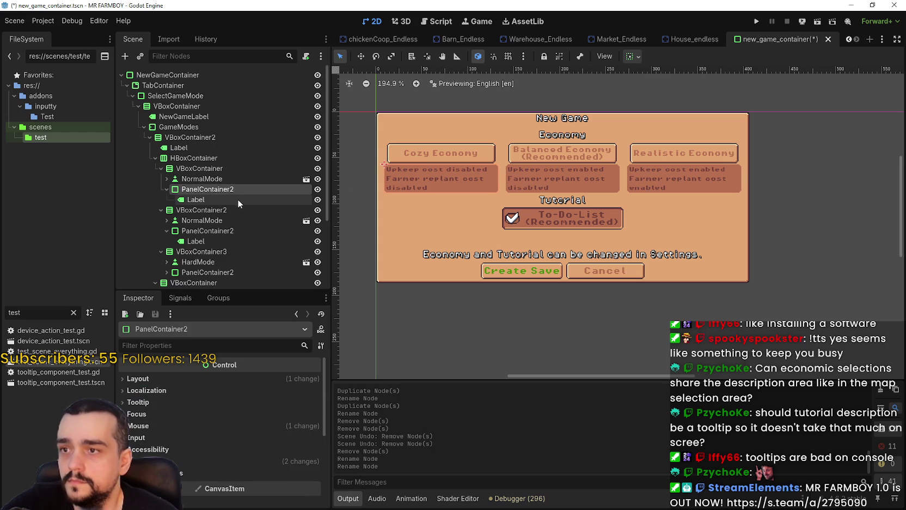
{"action": "left_click", "coordinate": [237, 200]}
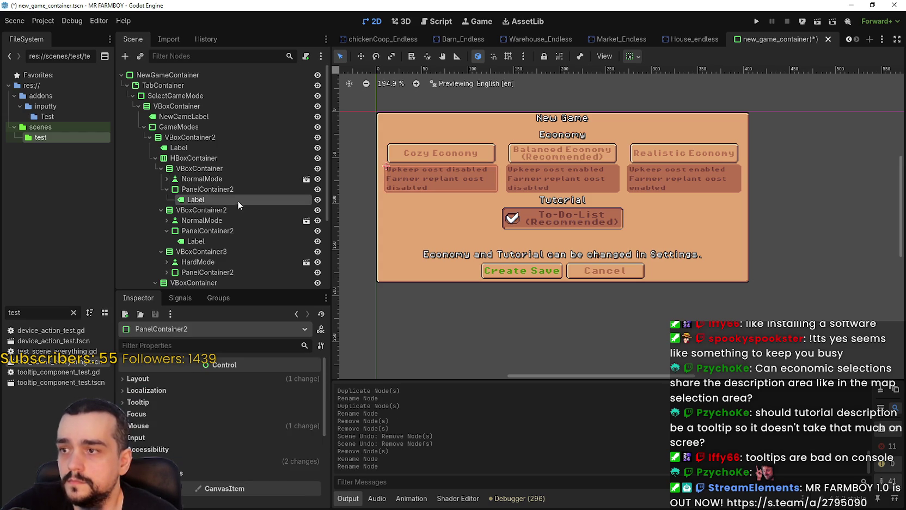
{"action": "left_click", "coordinate": [214, 175]}
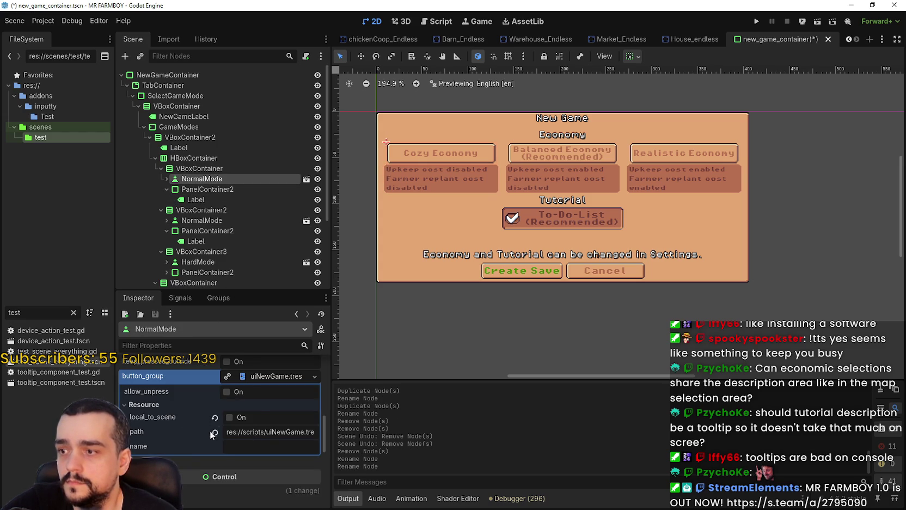
{"action": "scroll", "coordinate": [213, 430], "scroll_direction": "up", "scroll_amount": 10}
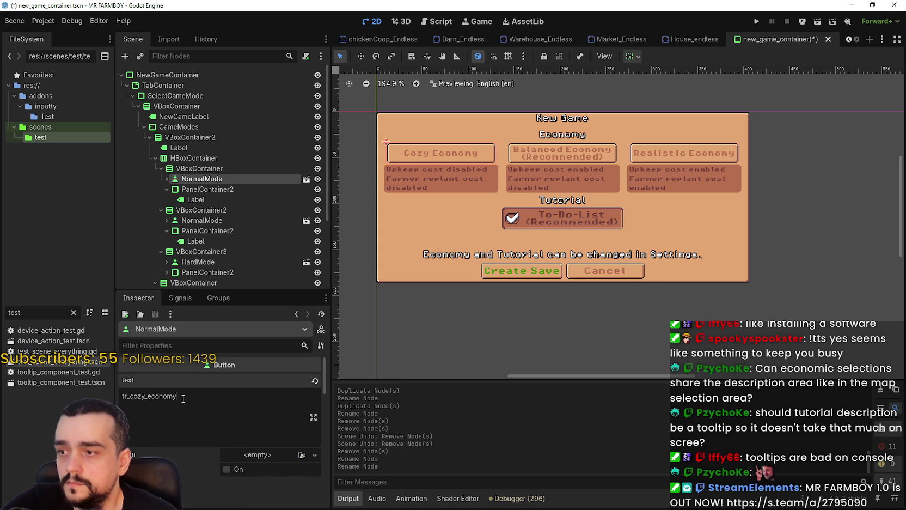
{"action": "type", "text": "Normal Mode"}
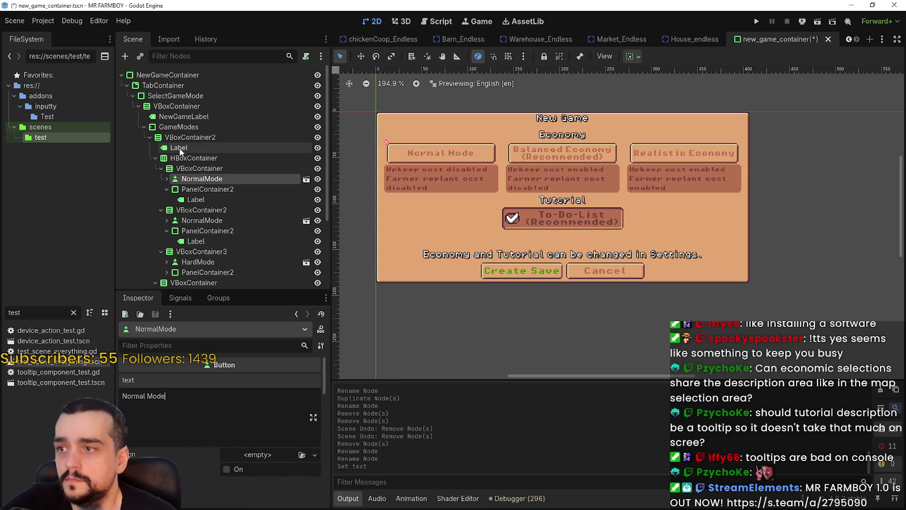
- Change the Economy heading label's text to 'Game Modes'
{"action": "left_click", "coordinate": [180, 148]}
{"action": "left_click_drag", "start_coordinate": [152, 396], "coordinate": [90, 395]}
{"action": "type", "text": "ame Modes"}
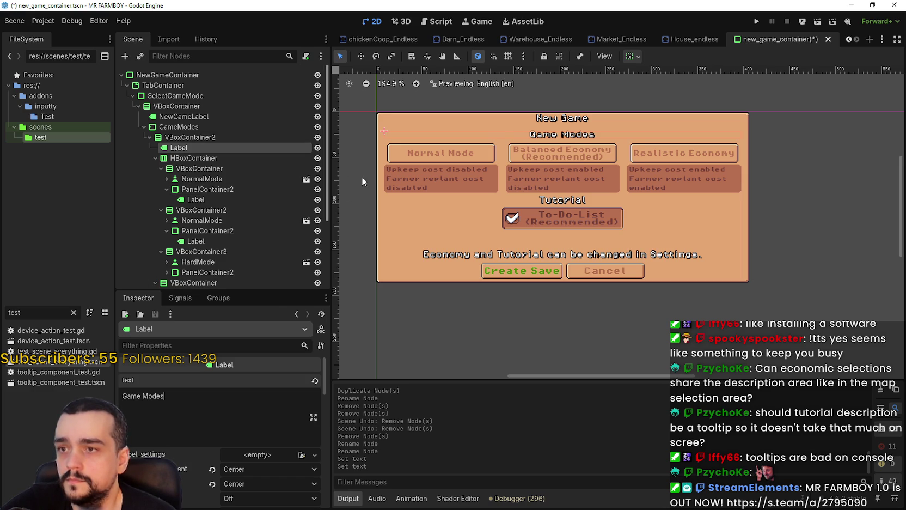
{"action": "scroll", "coordinate": [243, 210], "scroll_direction": "down", "scroll_amount": 2}
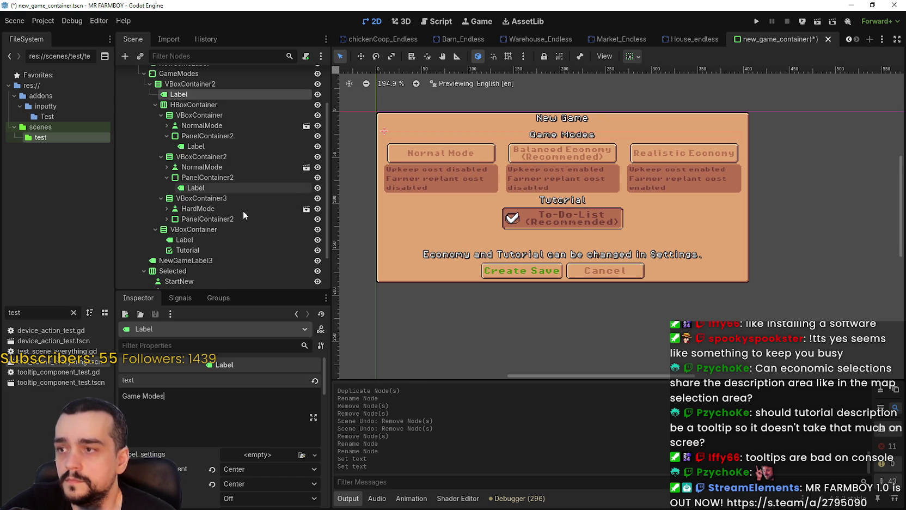
- Select VBoxContainer3 holding the HardMode option and bring up its node actions
{"action": "left_click", "coordinate": [214, 209]}
{"action": "left_click", "coordinate": [213, 199]}
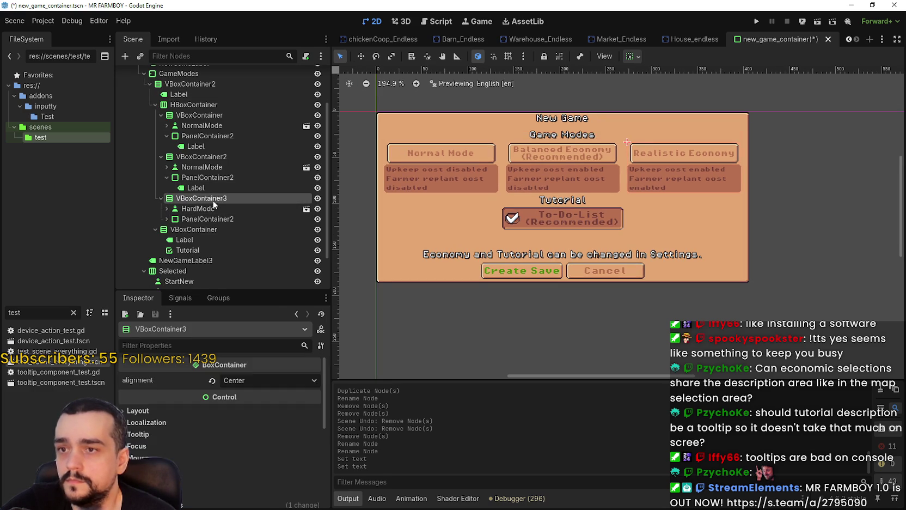
{"action": "right_click", "coordinate": [213, 200]}
- Delete the VBoxContainer3 option and the Tutorial container from the scene tree
{"action": "left_click", "coordinate": [270, 458]}
{"action": "left_click", "coordinate": [418, 264]}
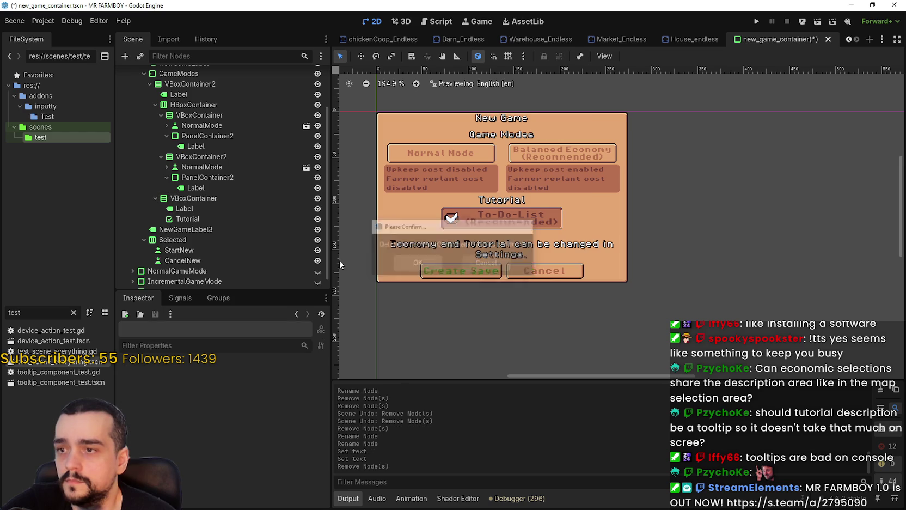
{"action": "right_click", "coordinate": [189, 198]}
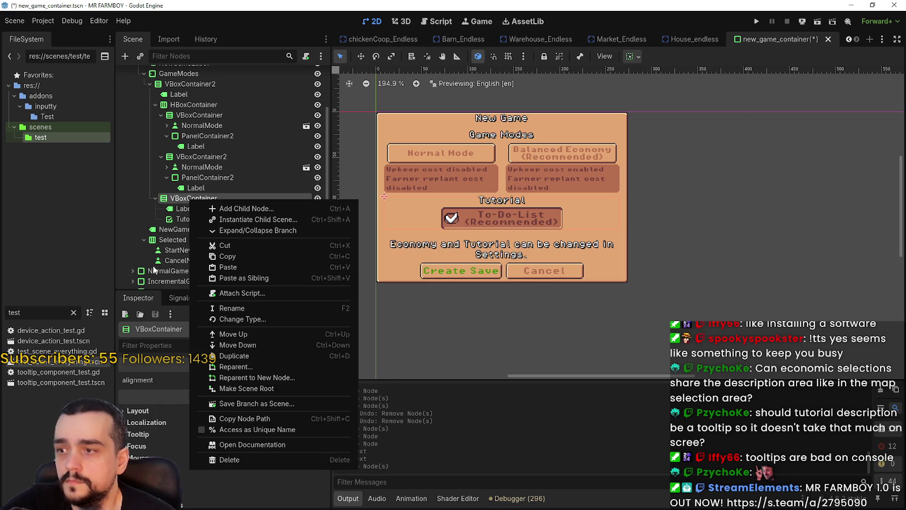
{"action": "key", "text": "Escape"}
{"action": "right_click", "coordinate": [209, 198]}
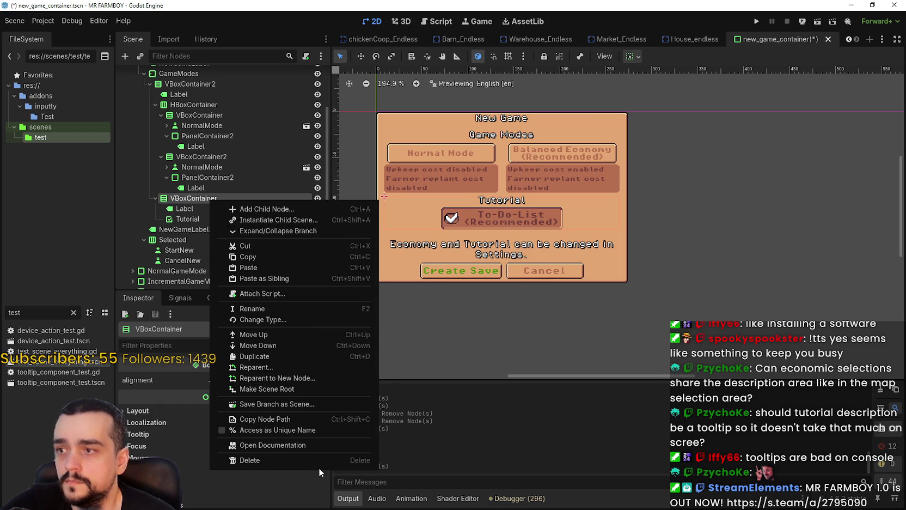
{"action": "left_click", "coordinate": [319, 461]}
{"action": "left_click", "coordinate": [418, 264]}
- Delete the leftover NewGameLabel3 settings note label
{"action": "scroll", "coordinate": [478, 220], "scroll_direction": "up", "scroll_amount": 1}
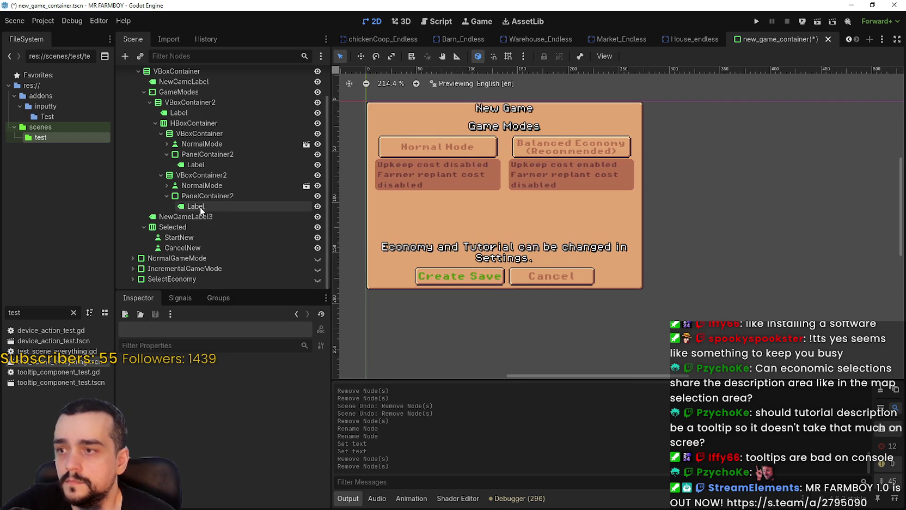
{"action": "left_click", "coordinate": [200, 217]}
{"action": "right_click", "coordinate": [201, 218]}
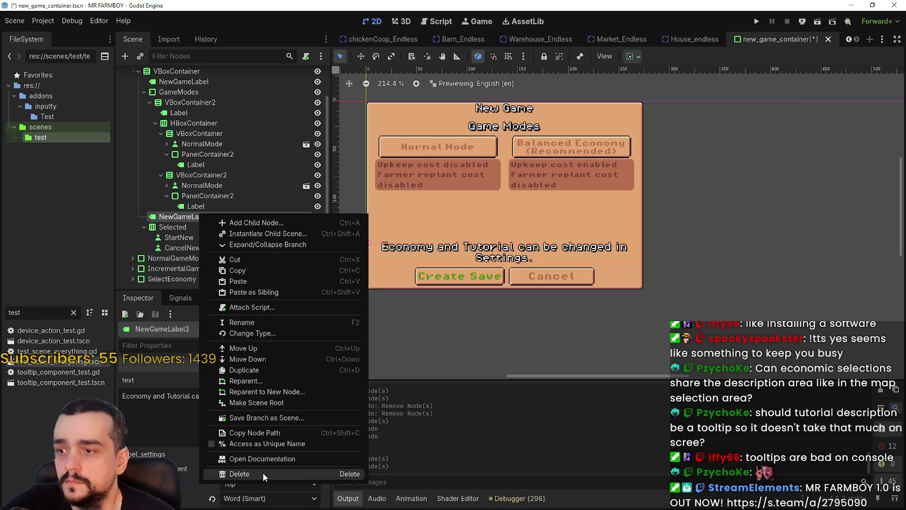
{"action": "left_click", "coordinate": [263, 472]}
{"action": "left_click", "coordinate": [423, 264]}
- Set the first NormalMode button's caption to 'Normal Mode' with '(Recommended)' on a second line
{"action": "scroll", "coordinate": [506, 245], "scroll_direction": "down", "scroll_amount": 2}
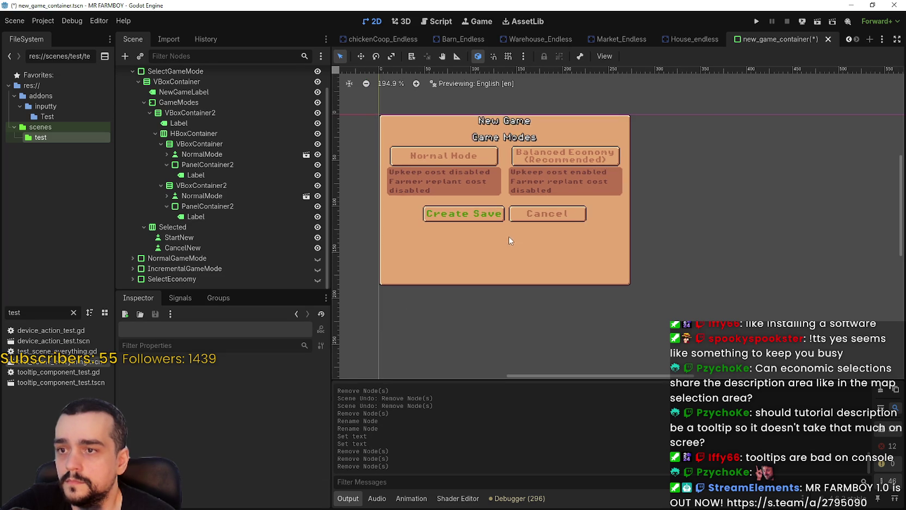
{"action": "scroll", "coordinate": [532, 234], "scroll_direction": "up", "scroll_amount": 2}
{"action": "scroll", "coordinate": [532, 234], "scroll_direction": "up", "scroll_amount": 3}
{"action": "scroll", "coordinate": [272, 216], "scroll_direction": "up", "scroll_amount": 1}
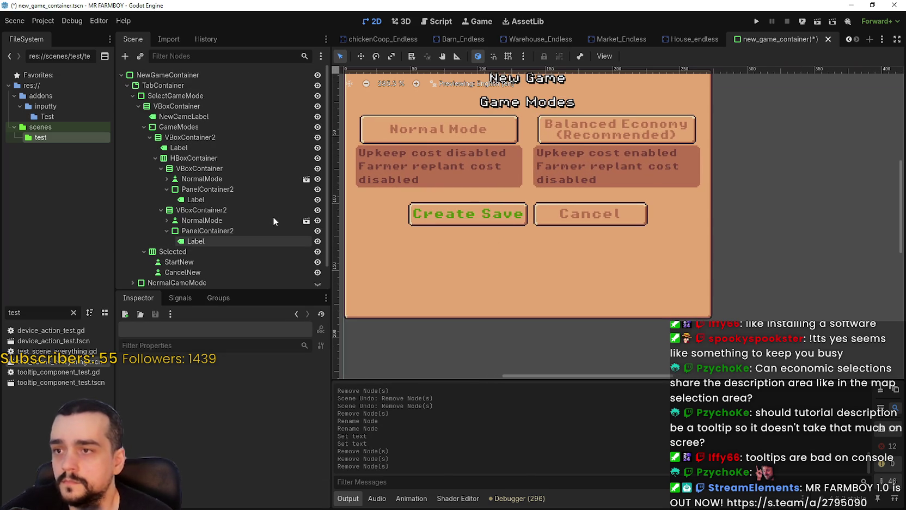
{"action": "left_click", "coordinate": [196, 178]}
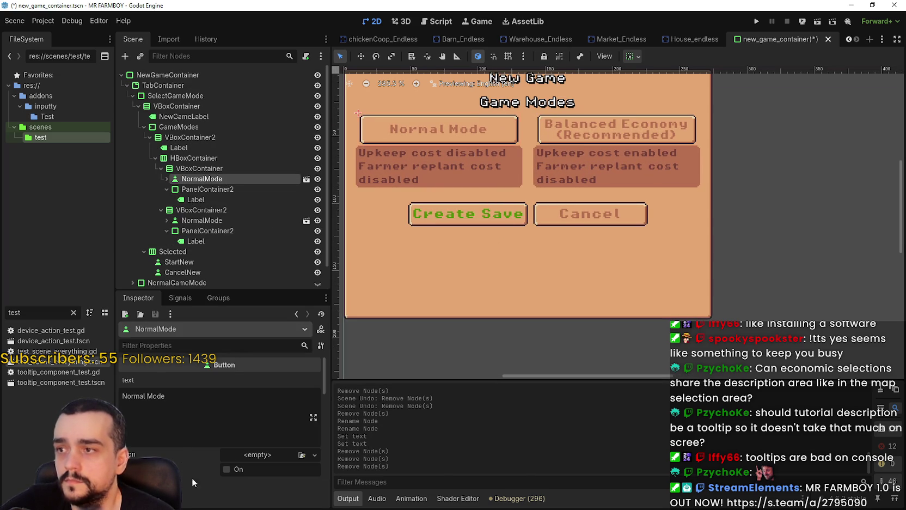
{"action": "key", "text": "Return"}
{"action": "type", "text": "(Recoi"}
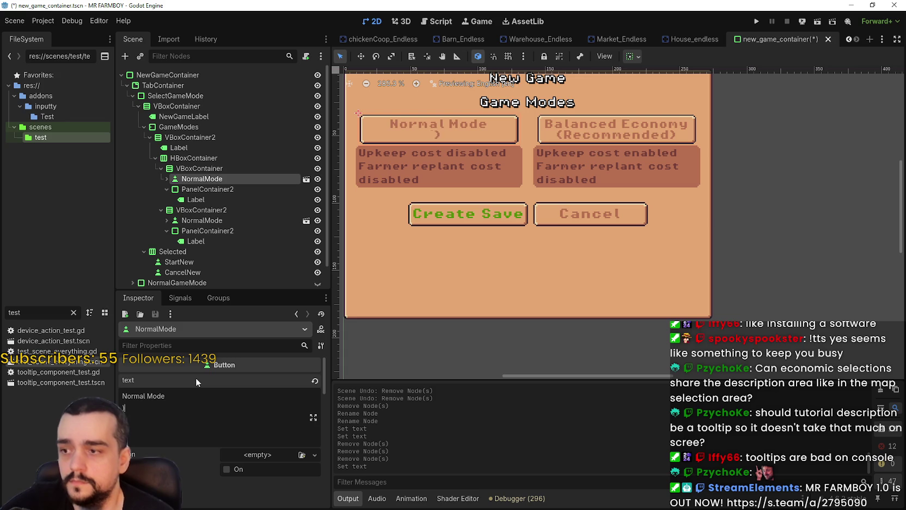
{"action": "key", "text": "BackSpace"}
{"action": "type", "text": "mmon"}
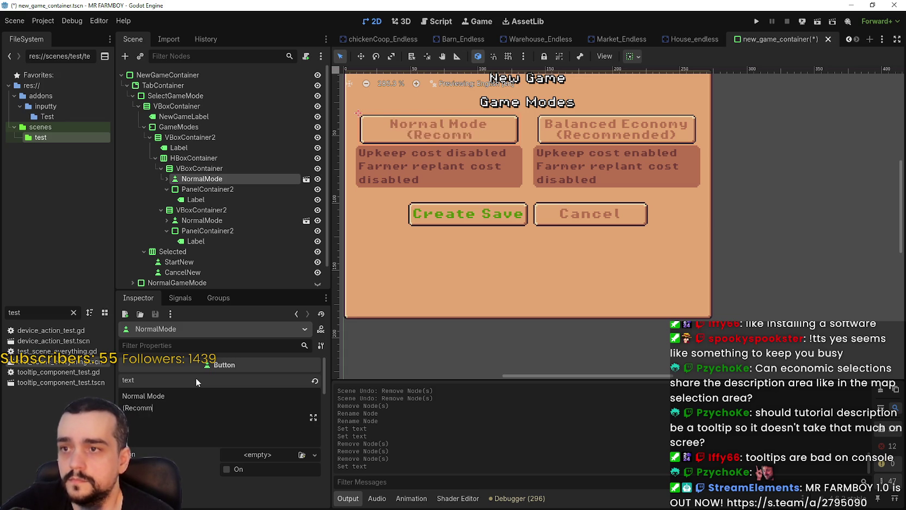
{"action": "key", "text": "BackSpace"}
{"action": "key", "text": "BackSpace"}
{"action": "key", "text": "BackSpace"}
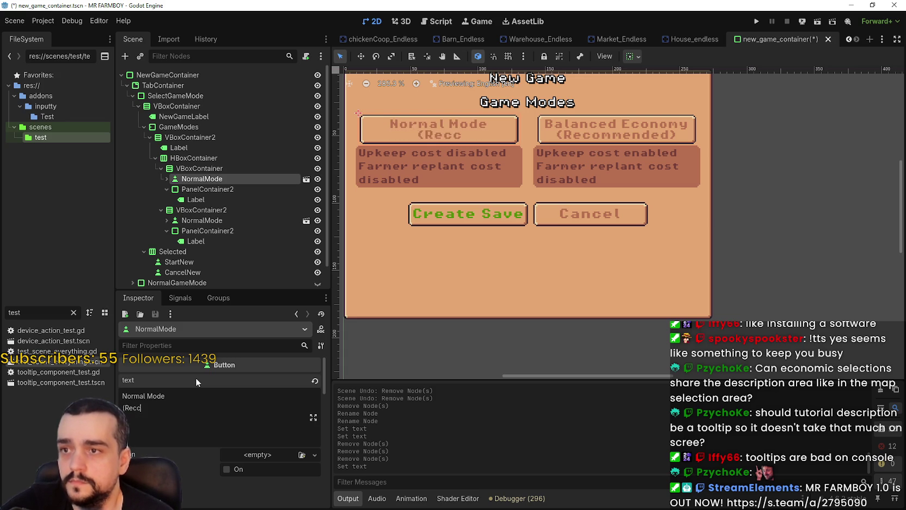
{"action": "type", "text": "comm"}
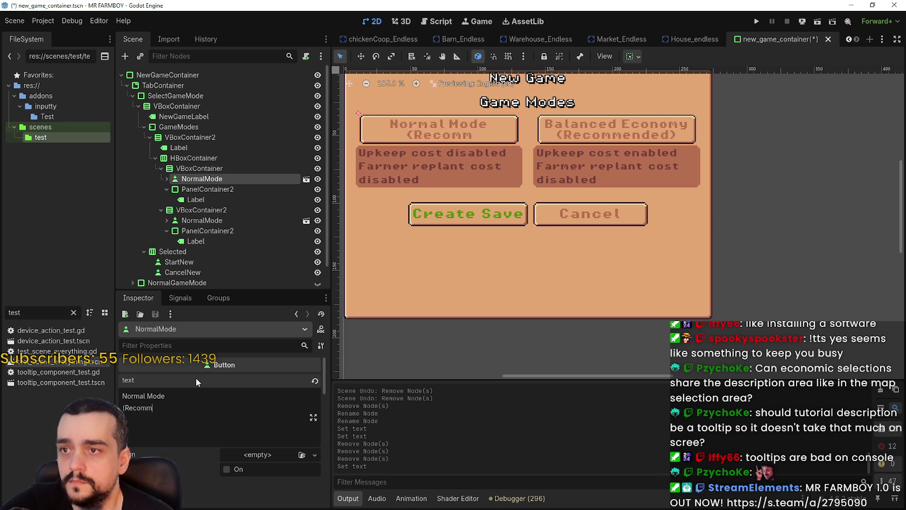
{"action": "type", "text": "ended)"}
- Select the second game-mode button node in the scene tree
{"action": "scroll", "coordinate": [540, 178], "scroll_direction": "down", "scroll_amount": 2}
{"action": "scroll", "coordinate": [441, 181], "scroll_direction": "up", "scroll_amount": 1}
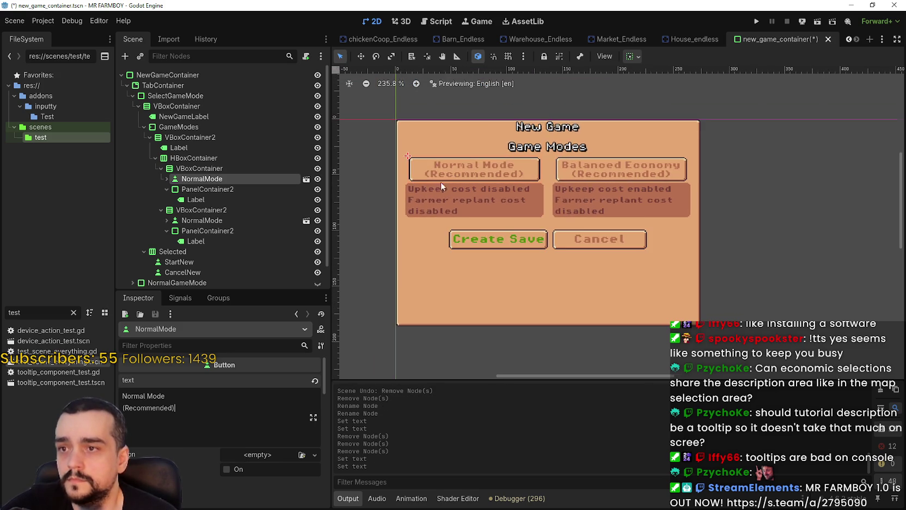
{"action": "left_click", "coordinate": [194, 189]}
{"action": "left_click", "coordinate": [203, 220]}
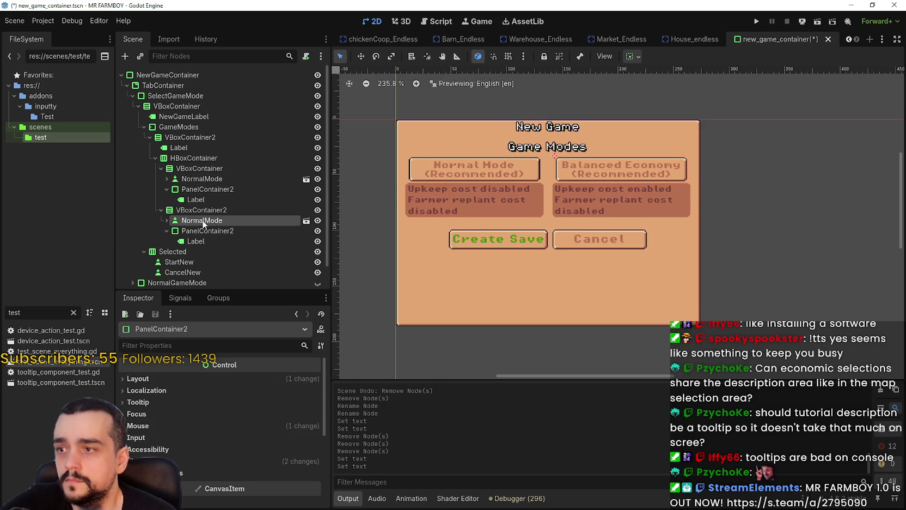
- Rename the second mode button node to IncrementalMode
{"action": "double_click", "coordinate": [208, 221]}
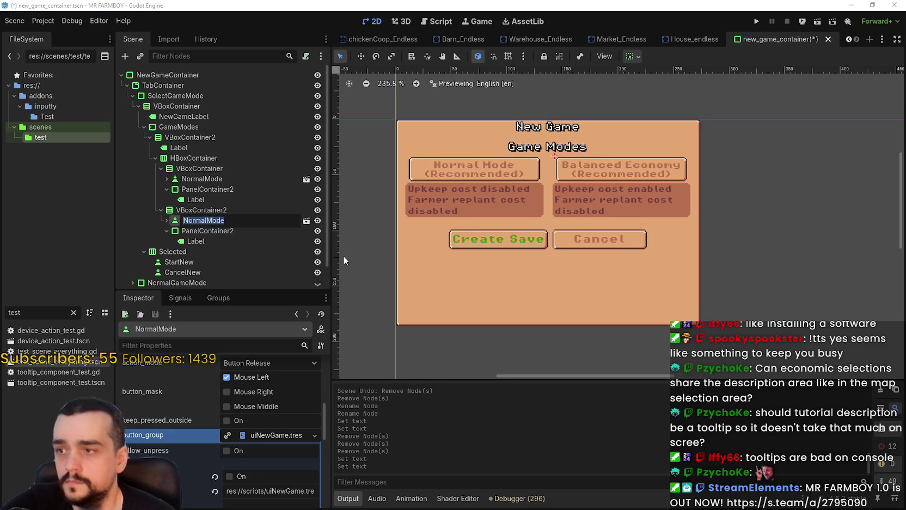
{"action": "type", "text": "IncrementalMode"}
{"action": "key", "text": "Return"}
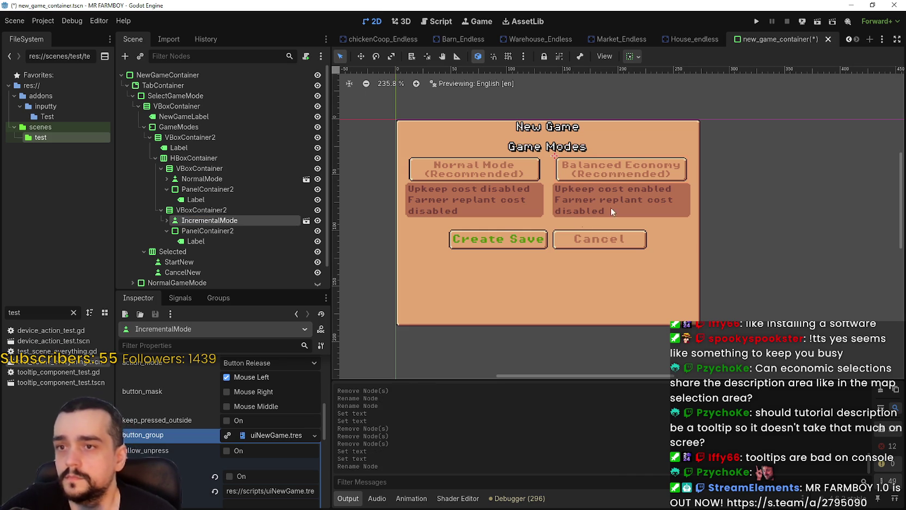
- Replace the IncrementalMode button's caption with 'Incremental Mode' and save the scene
{"action": "left_click", "coordinate": [256, 230]}
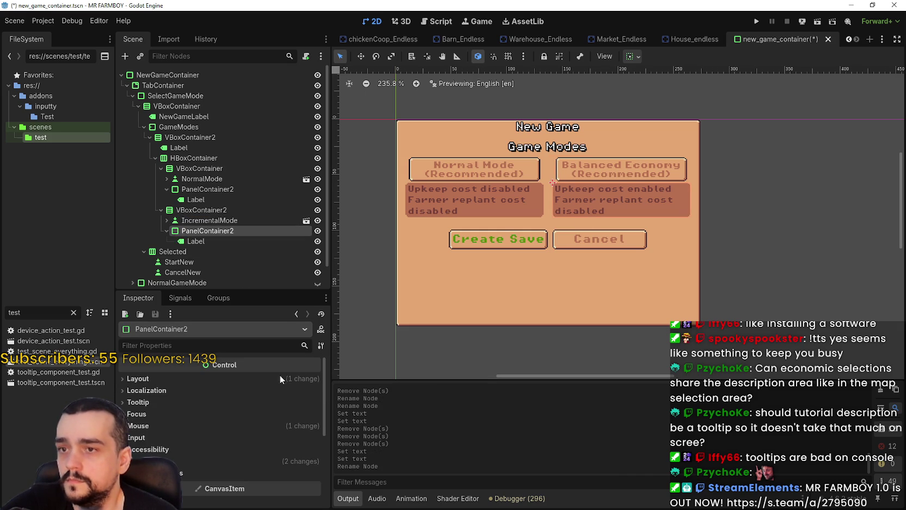
{"action": "scroll", "coordinate": [199, 424], "scroll_direction": "down", "scroll_amount": 2}
{"action": "left_click", "coordinate": [212, 221]}
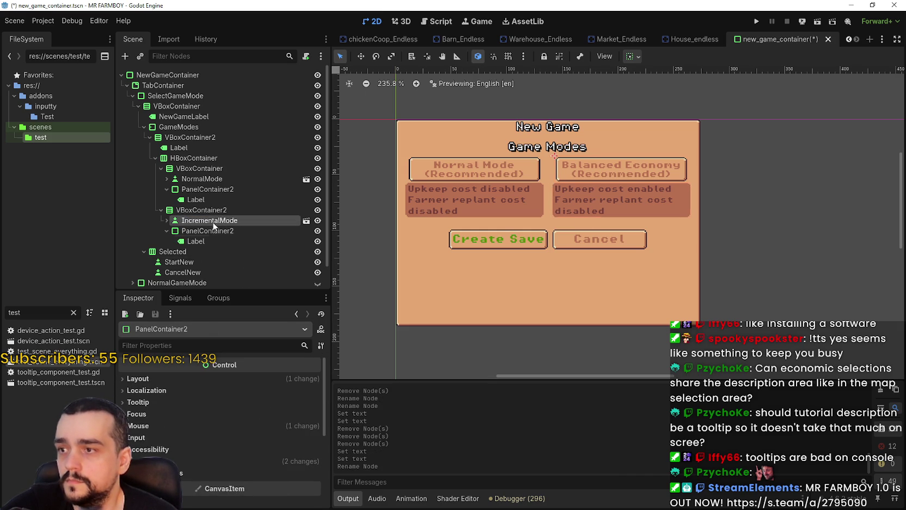
{"action": "scroll", "coordinate": [209, 416], "scroll_direction": "up", "scroll_amount": 3}
{"action": "left_click_drag", "start_coordinate": [207, 400], "coordinate": [82, 386]}
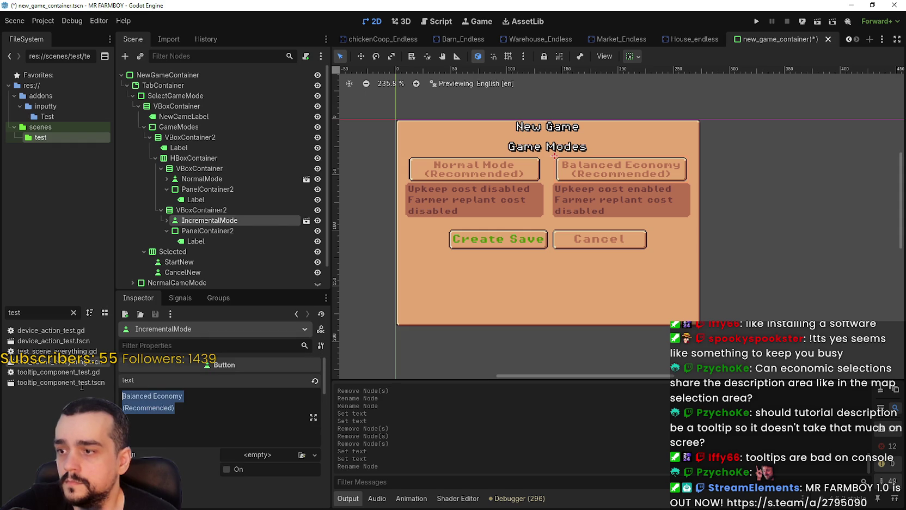
{"action": "type", "text": "In"}
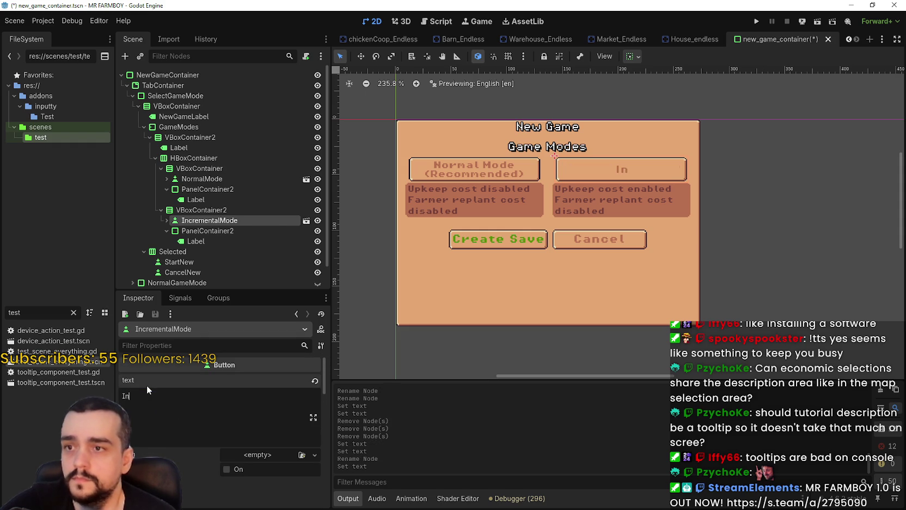
{"action": "type", "text": "cremental Mode"}
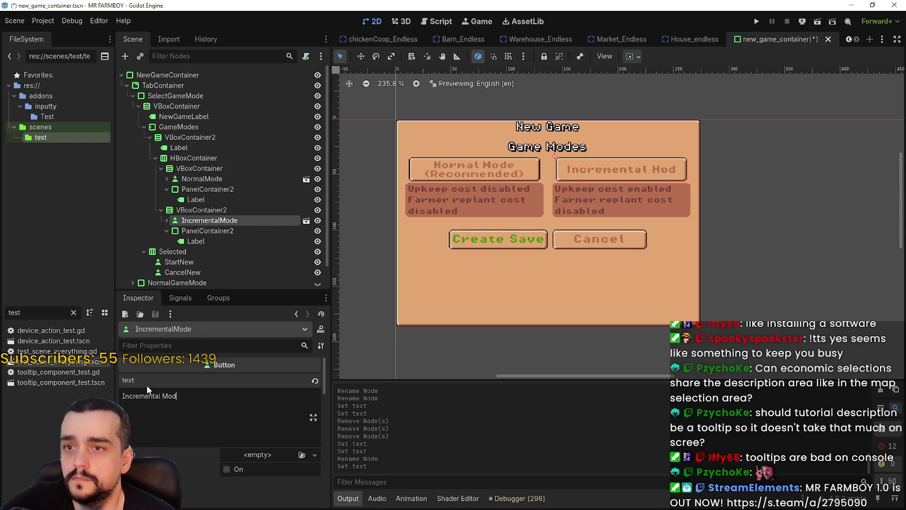
{"action": "key", "text": "ctrl+s"}
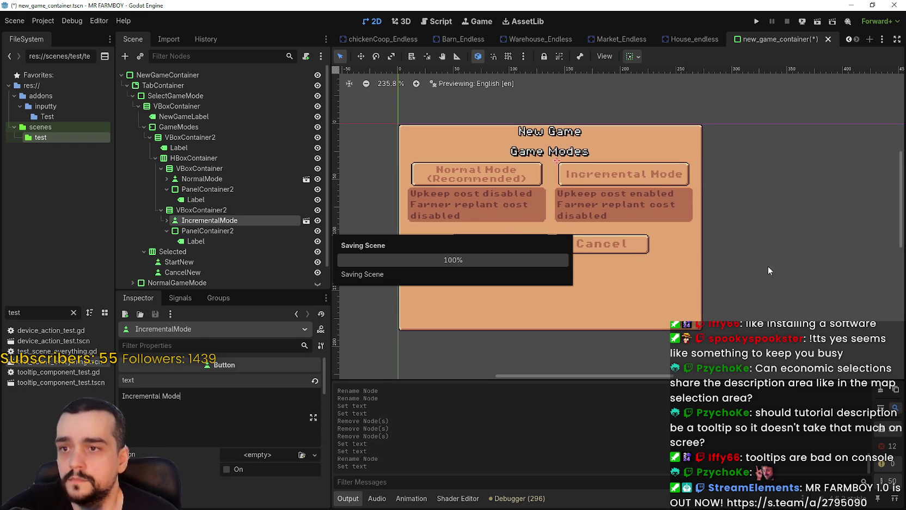
{"action": "left_click", "coordinate": [238, 231]}
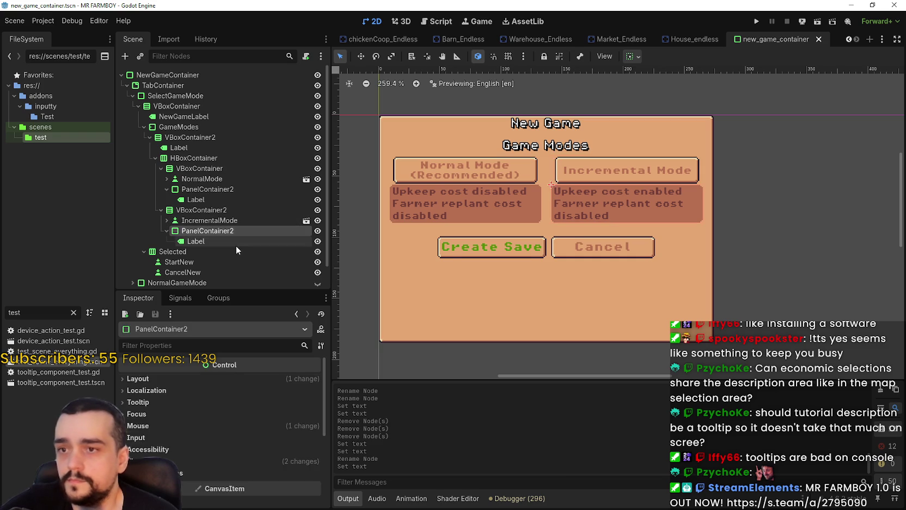
- Rename the StartNew button node to Next
{"action": "left_click", "coordinate": [236, 240]}
{"action": "scroll", "coordinate": [587, 276], "scroll_direction": "down", "scroll_amount": 1}
{"action": "scroll", "coordinate": [612, 264], "scroll_direction": "up", "scroll_amount": 3}
{"action": "scroll", "coordinate": [613, 265], "scroll_direction": "down", "scroll_amount": 5}
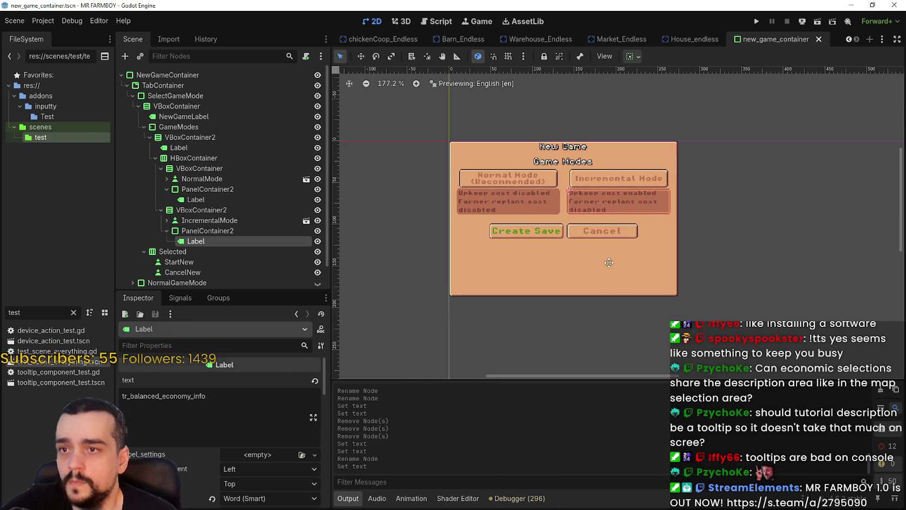
{"action": "scroll", "coordinate": [676, 292], "scroll_direction": "down", "scroll_amount": 8}
{"action": "scroll", "coordinate": [633, 281], "scroll_direction": "up", "scroll_amount": 6}
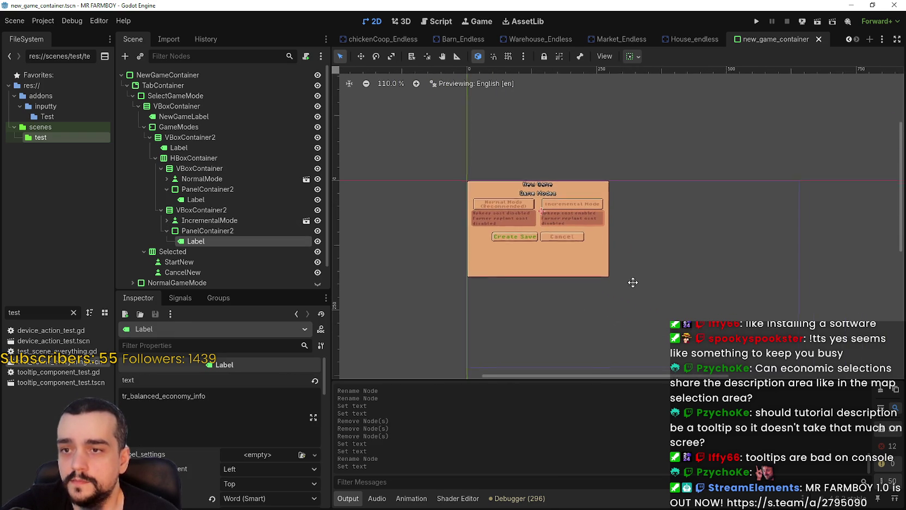
{"action": "scroll", "coordinate": [192, 250], "scroll_direction": "down", "scroll_amount": 1}
{"action": "left_click", "coordinate": [185, 236]}
{"action": "left_click", "coordinate": [206, 237]}
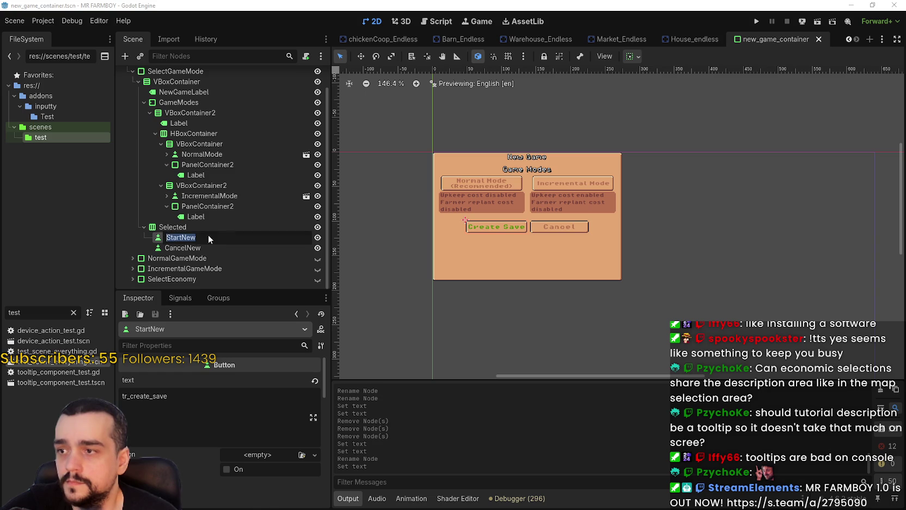
{"action": "type", "text": "Next"}
{"action": "key", "text": "Return"}
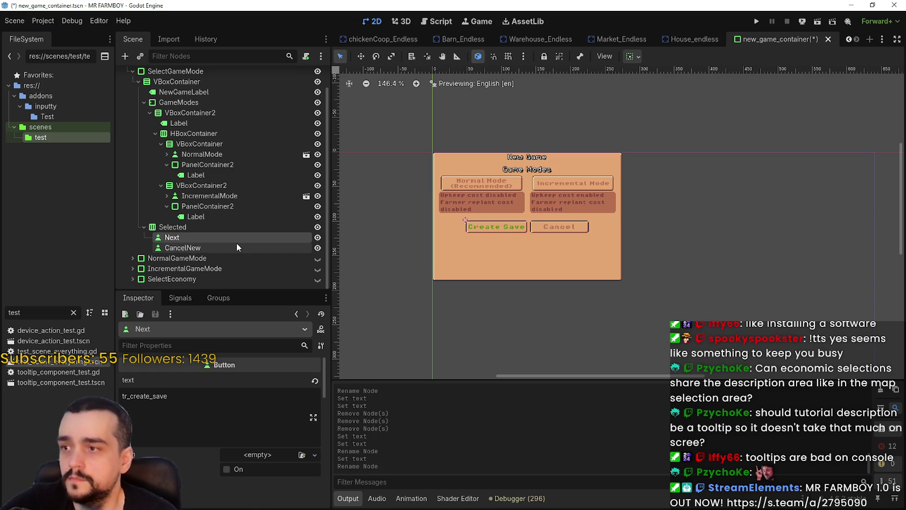
- Change the Next button's caption from tr_create_save to 'Next' and save the scene
{"action": "left_click", "coordinate": [147, 396]}
{"action": "key", "text": "ctrl+a"}
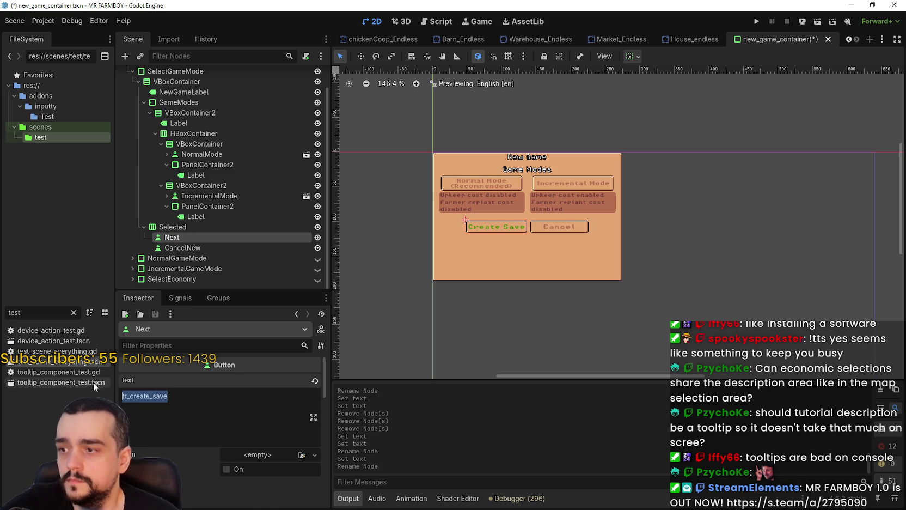
{"action": "type", "text": "Next"}
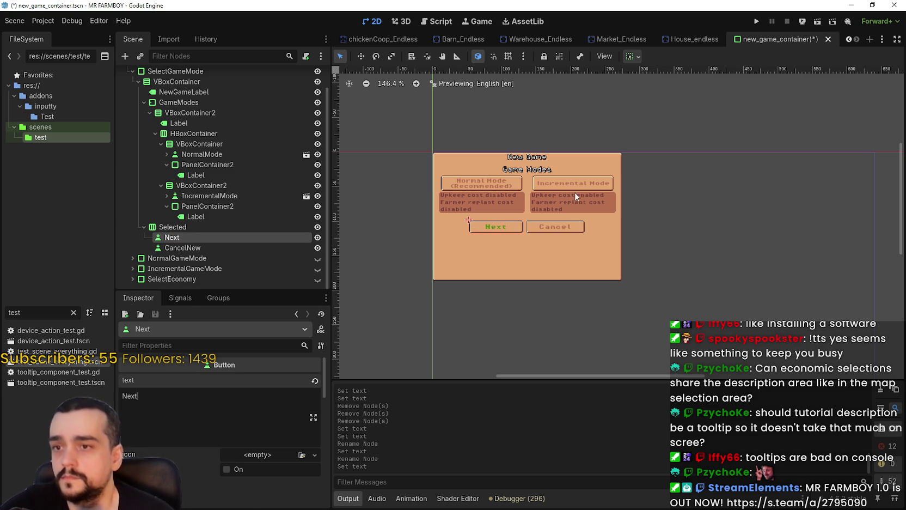
{"action": "scroll", "coordinate": [573, 164], "scroll_direction": "up", "scroll_amount": 3}
{"action": "key", "text": "ctrl+s"}
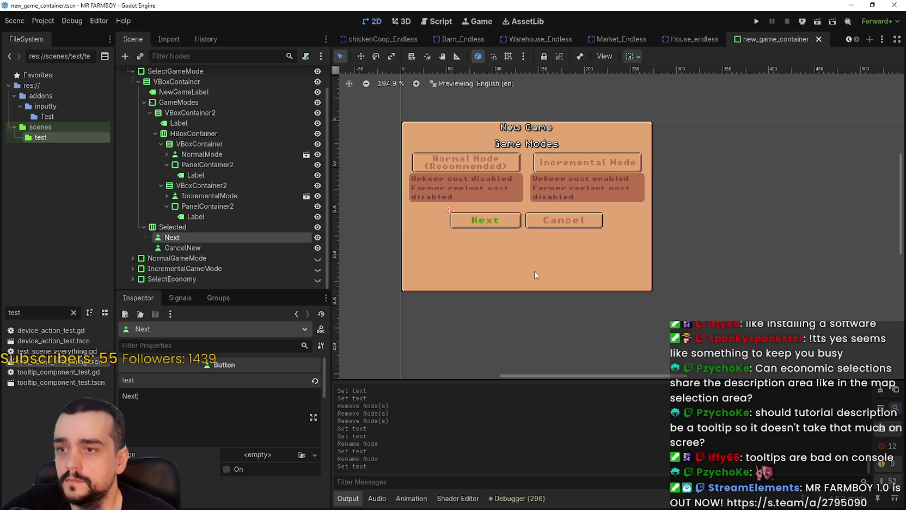
- Select the CancelNew button and the Selected container holding both buttons
{"action": "scroll", "coordinate": [549, 247], "scroll_direction": "down", "scroll_amount": 1}
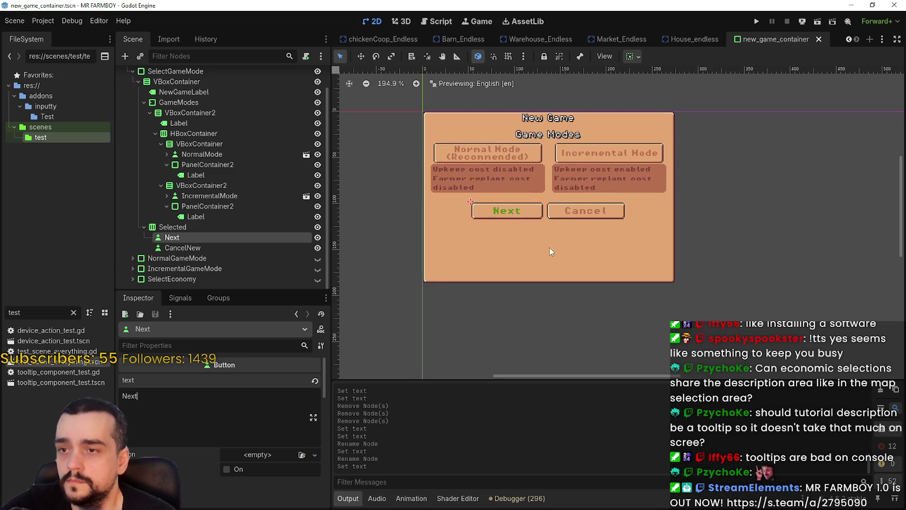
{"action": "left_click", "coordinate": [251, 248]}
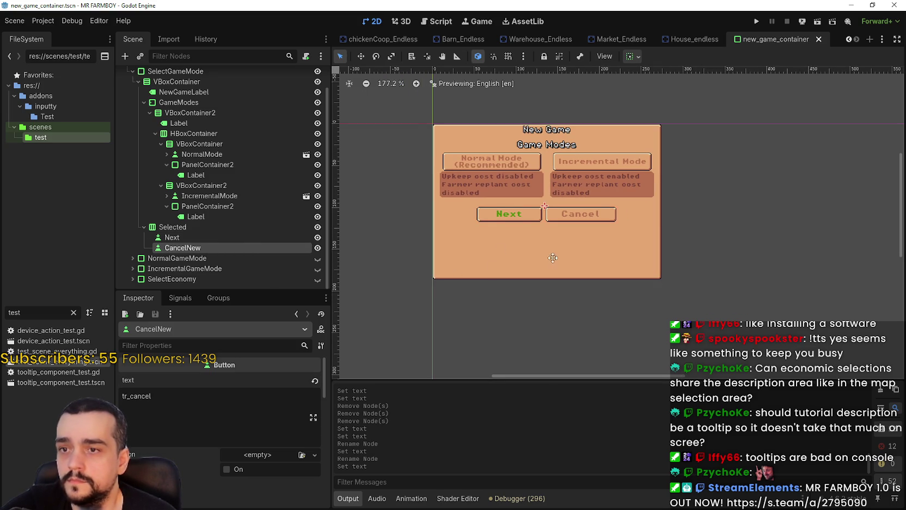
{"action": "left_click", "coordinate": [175, 227]}
{"action": "scroll", "coordinate": [265, 200], "scroll_direction": "up", "scroll_amount": 2}
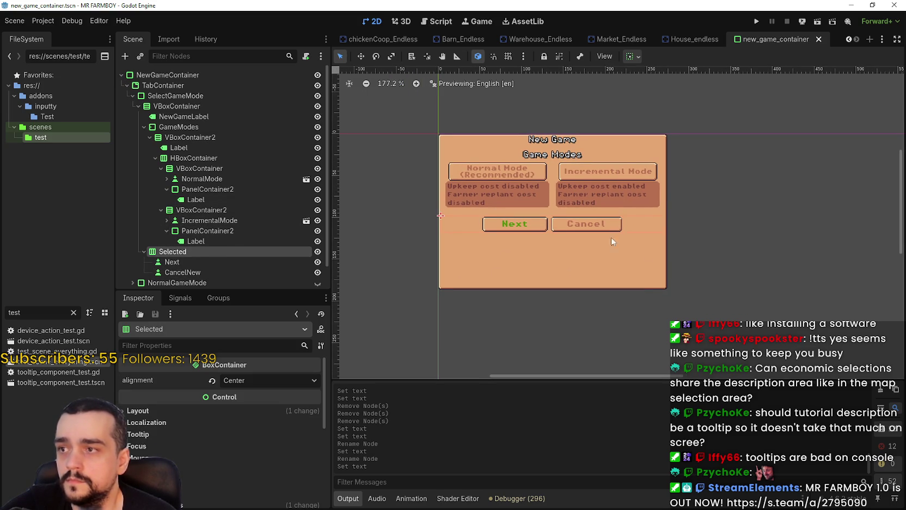
{"action": "scroll", "coordinate": [611, 242], "scroll_direction": "up", "scroll_amount": 1}
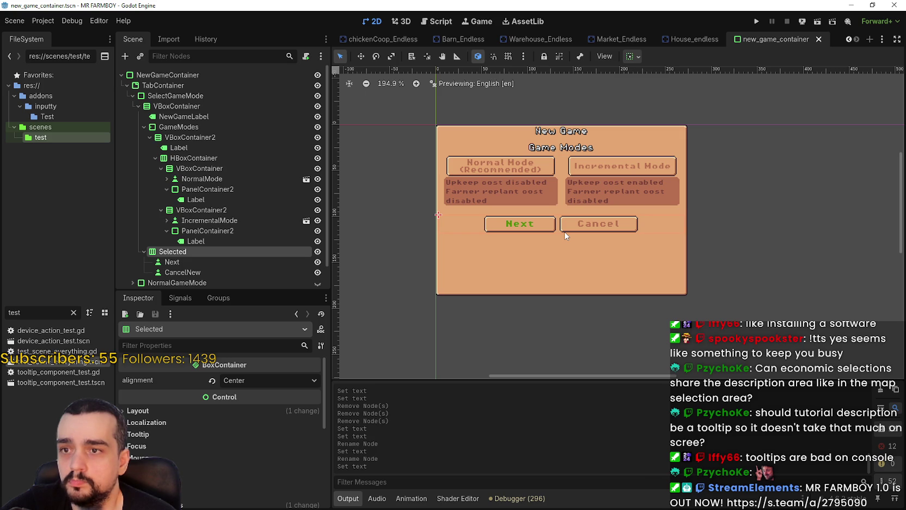
{"action": "left_click", "coordinate": [220, 198]}
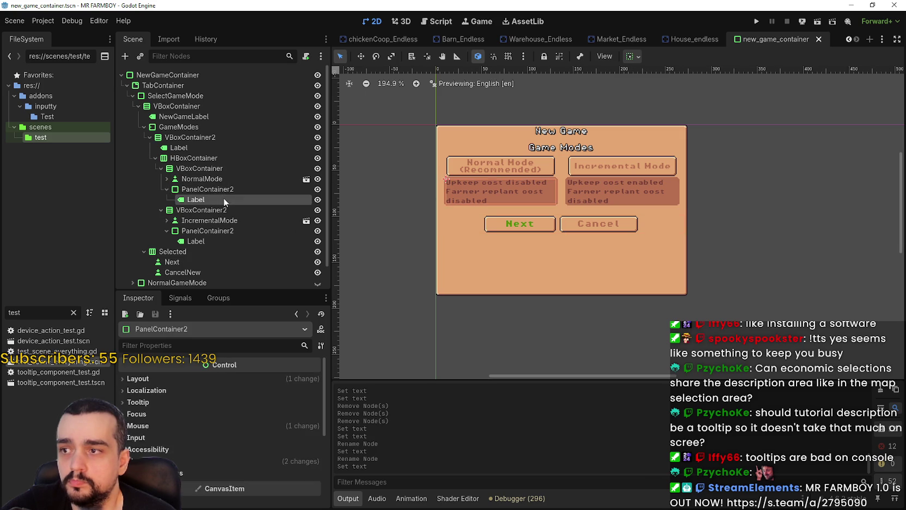
- Replace the Normal Mode label's placeholder with 'In Normal Mode you will be using resources to build and'
{"action": "left_click", "coordinate": [216, 189]}
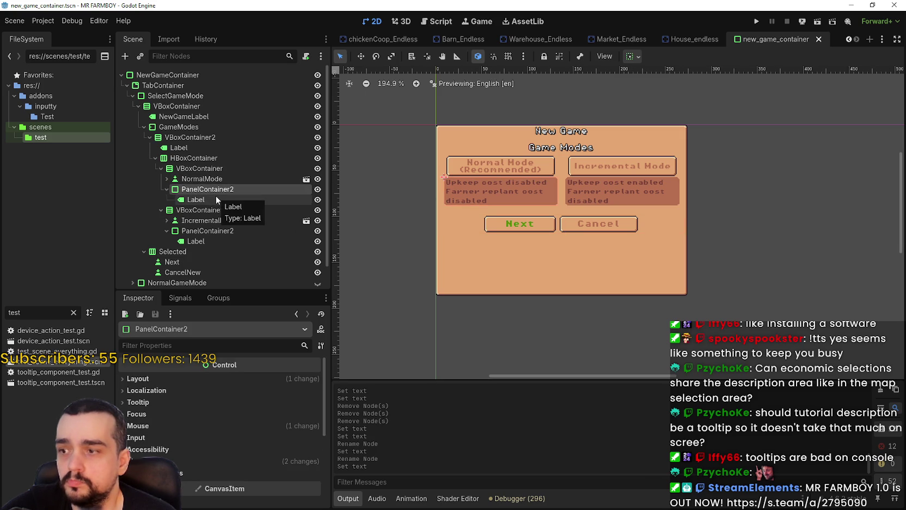
{"action": "left_click", "coordinate": [216, 189]}
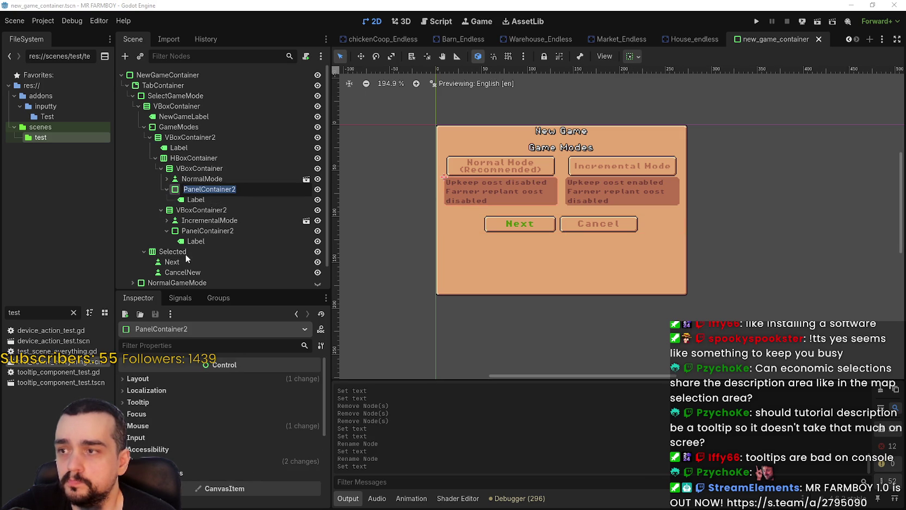
{"action": "left_click", "coordinate": [197, 199]}
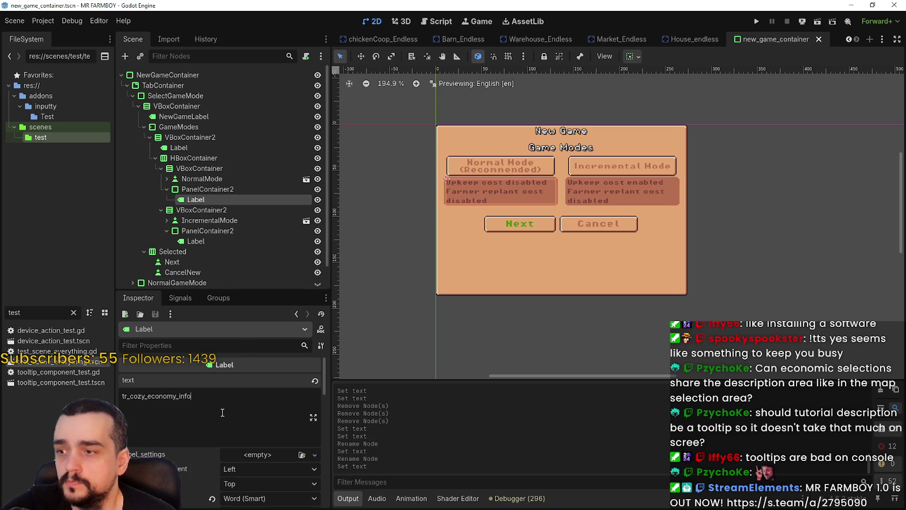
{"action": "key", "text": "ctrl+a"}
{"action": "scroll", "coordinate": [544, 196], "scroll_direction": "up", "scroll_amount": 7}
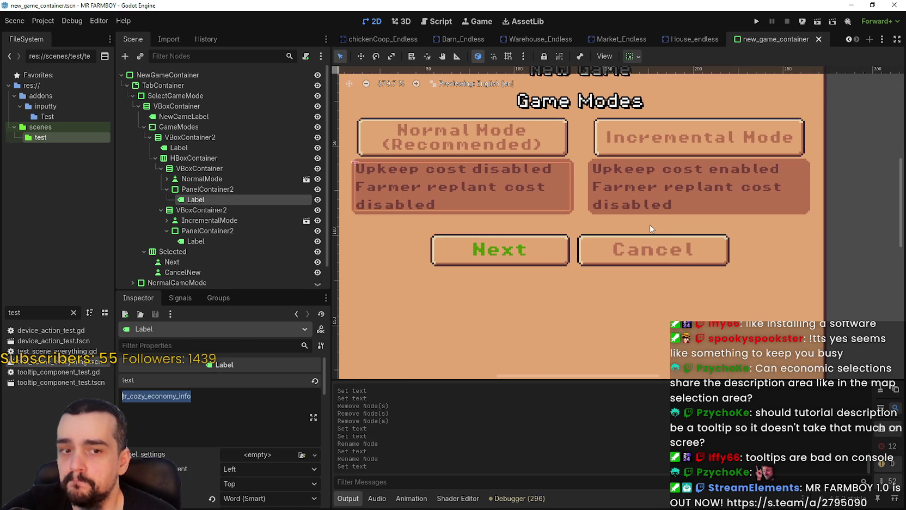
{"action": "scroll", "coordinate": [649, 228], "scroll_direction": "down", "scroll_amount": 3}
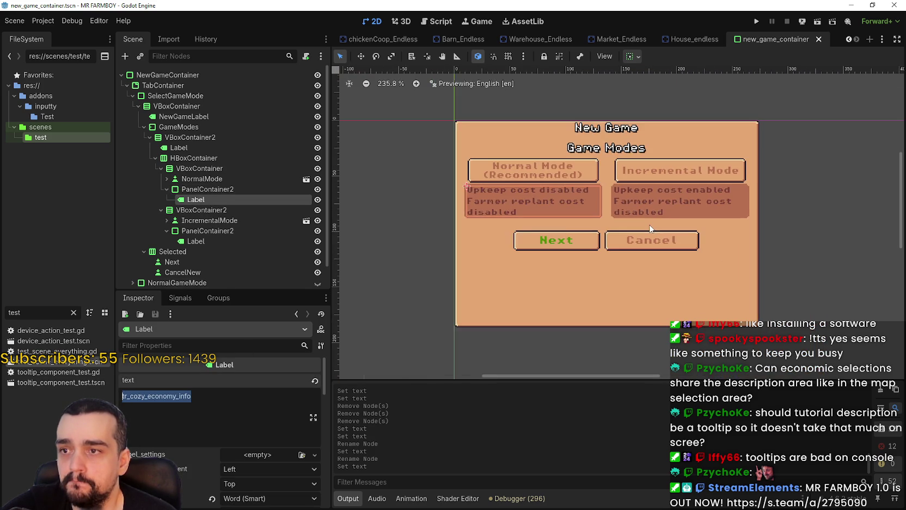
{"action": "scroll", "coordinate": [661, 242], "scroll_direction": "up", "scroll_amount": 1}
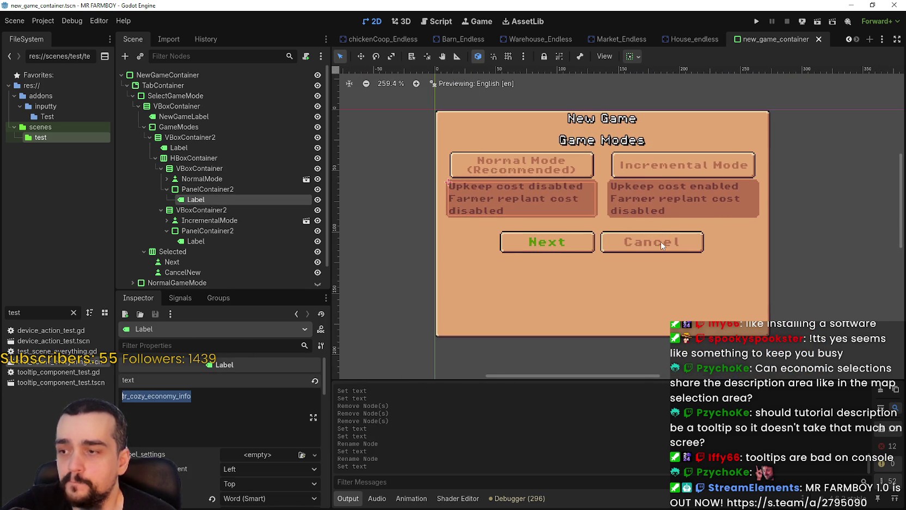
{"action": "type", "text": "In nor"}
{"action": "key", "text": "BackSpace"}
{"action": "key", "text": "BackSpace"}
{"action": "key", "text": "BackSpace"}
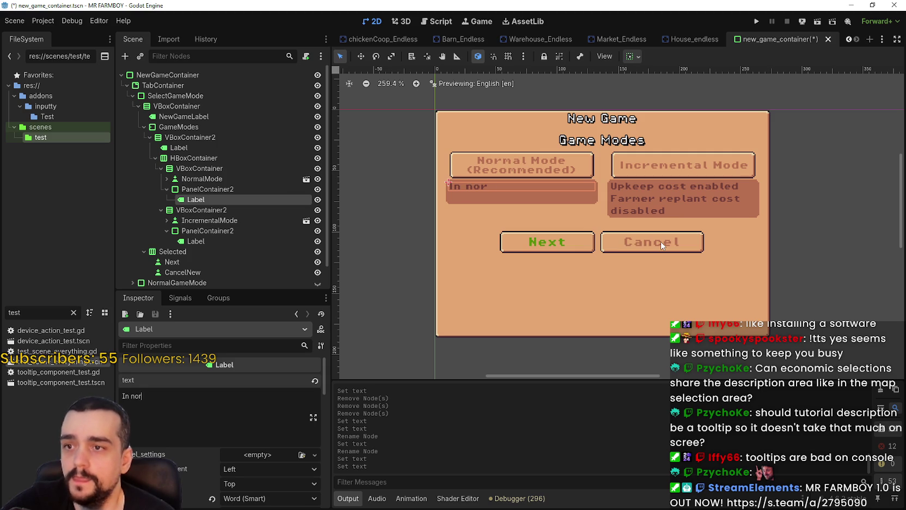
{"action": "type", "text": "al Mode you have"}
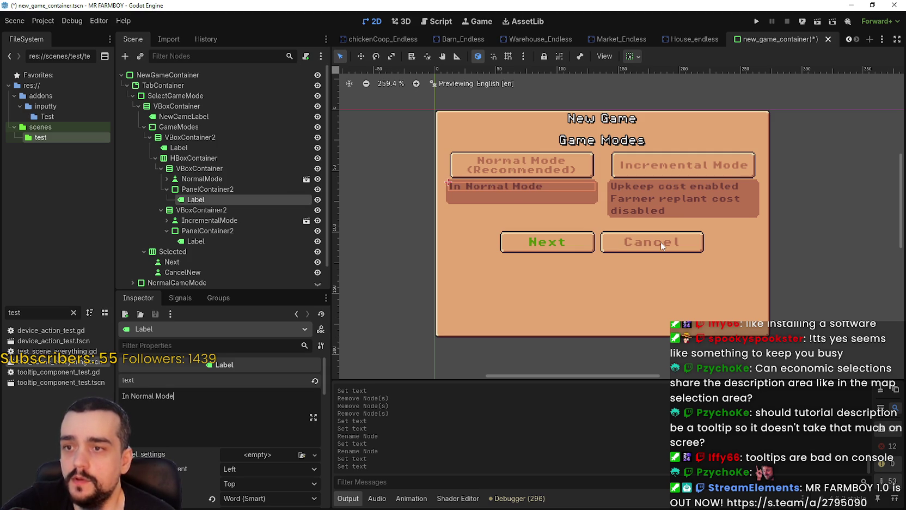
{"action": "key", "text": "BackSpace"}
{"action": "key", "text": "BackSpace"}
{"action": "key", "text": "BackSpace"}
{"action": "type", "text": "will be do"}
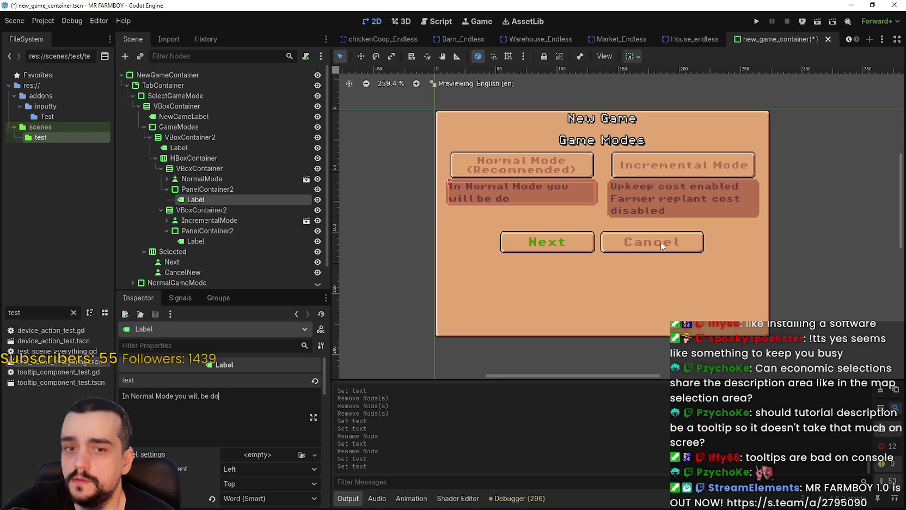
{"action": "type", "text": "ing"}
{"action": "key", "text": "BackSpace"}
{"action": "key", "text": "BackSpace"}
{"action": "type", "text": "using "}
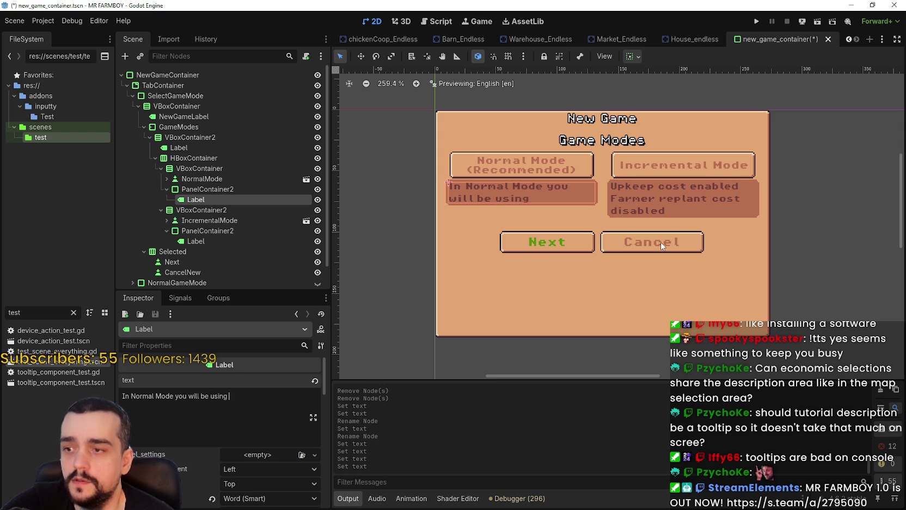
{"action": "type", "text": "resources"}
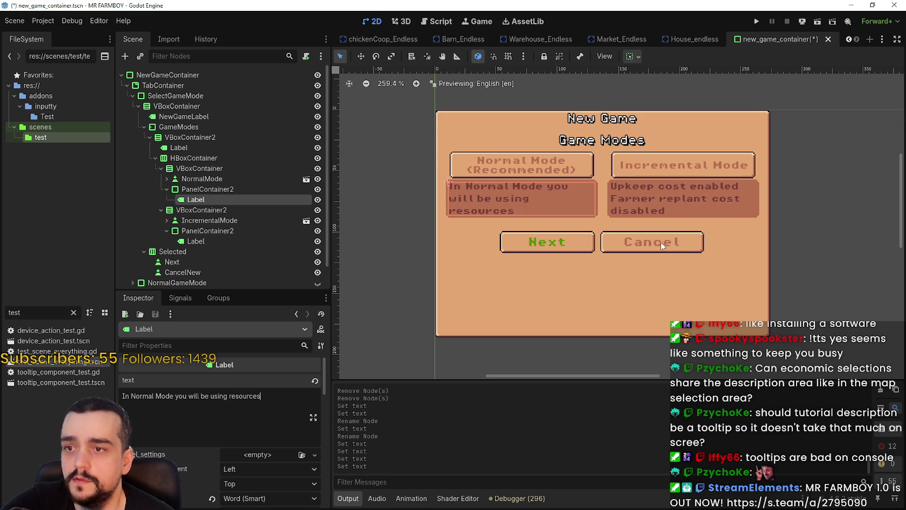
{"action": "type", "text": " to "}
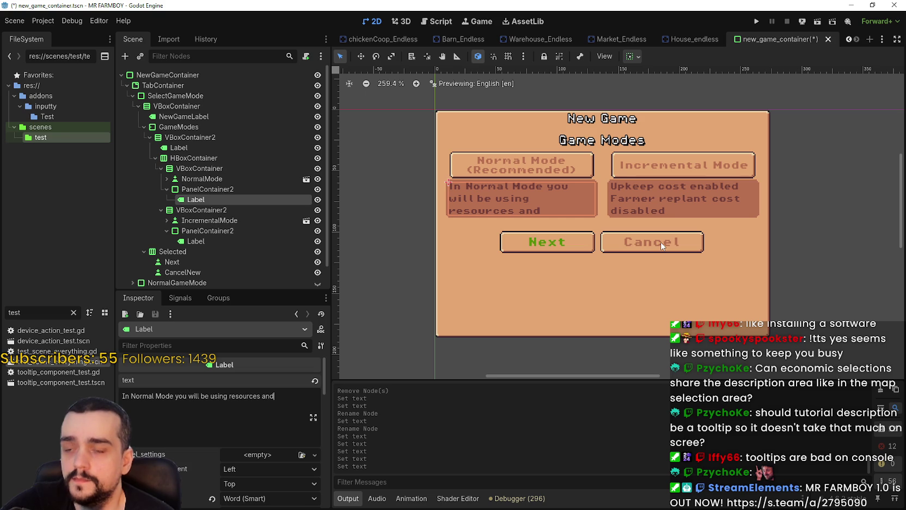
{"action": "type", "text": "build and"}
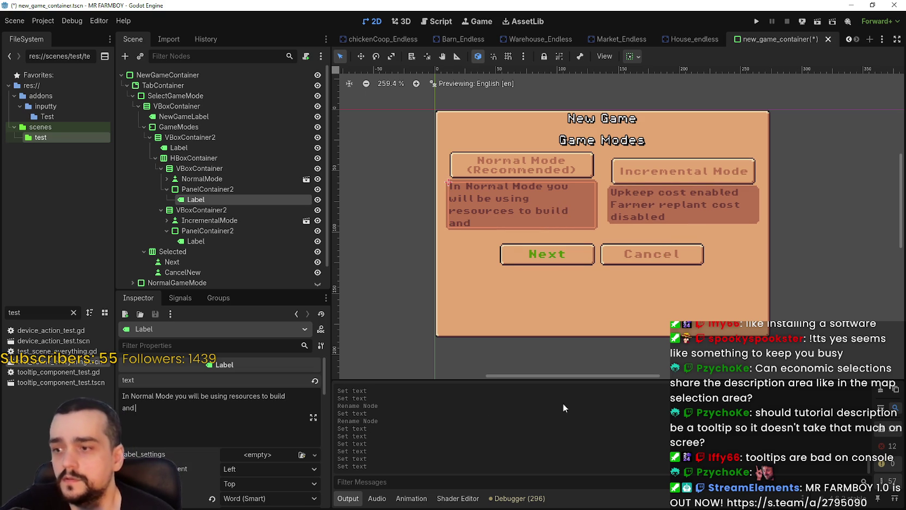
- Center the description horizontally and add a 'Normal Mode' title as its first line
{"action": "left_click", "coordinate": [283, 468]}
{"action": "left_click", "coordinate": [282, 477]}
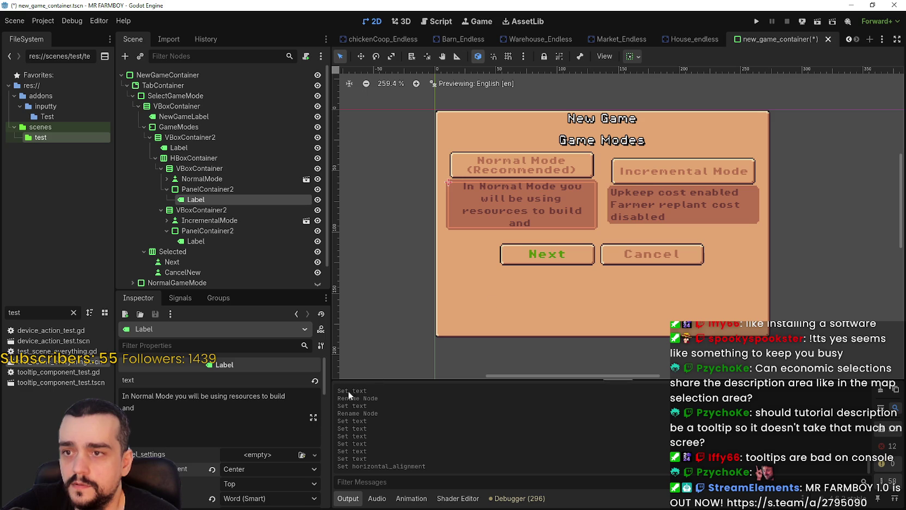
{"action": "left_click", "coordinate": [207, 414]}
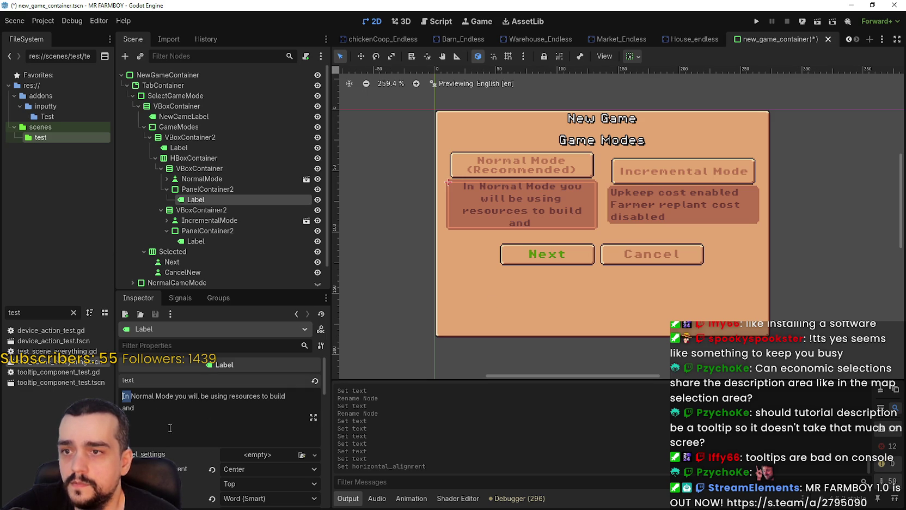
{"action": "left_click", "coordinate": [146, 404]}
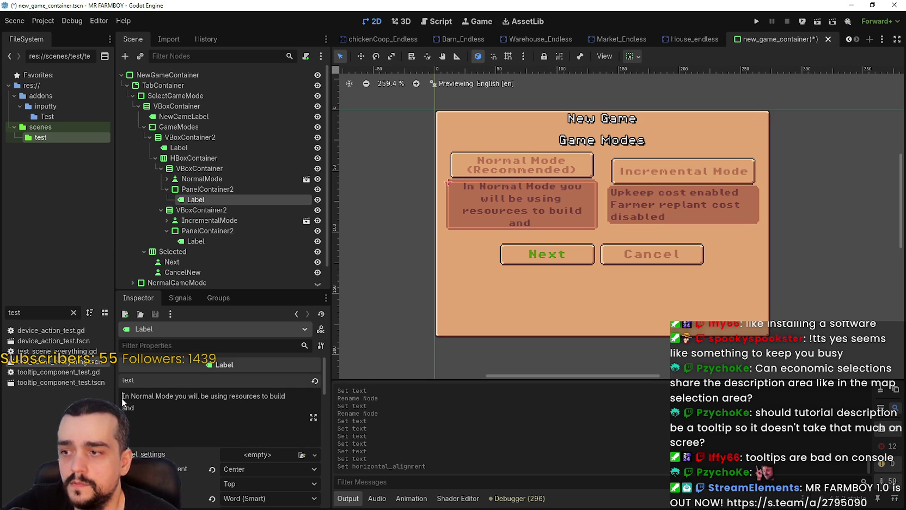
{"action": "left_click", "coordinate": [123, 396]}
{"action": "key", "text": "Return"}
{"action": "key", "text": "Up"}
{"action": "type", "text": "Normal Mode"}
{"action": "key", "text": "Return"}
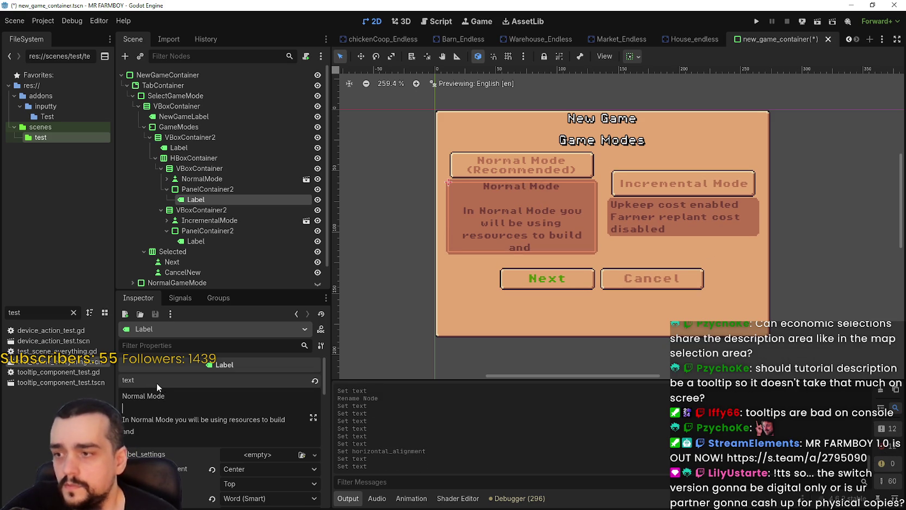
- Rewrite the line below the title to begin 'You will be using resources and'
{"action": "left_click_drag", "start_coordinate": [134, 431], "coordinate": [135, 419]}
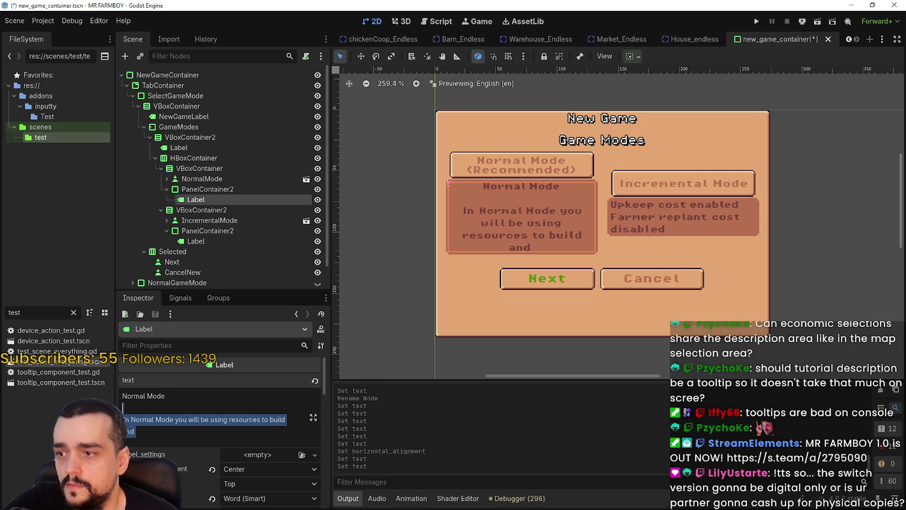
{"action": "type", "text": "In Normal Mode"}
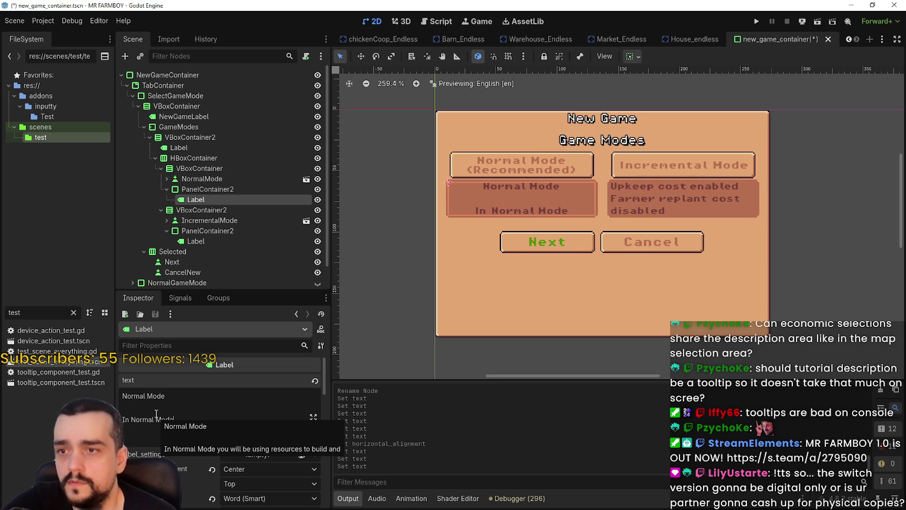
{"action": "key", "text": "BackSpace"}
{"action": "key", "text": "BackSpace"}
{"action": "key", "text": "BackSpace"}
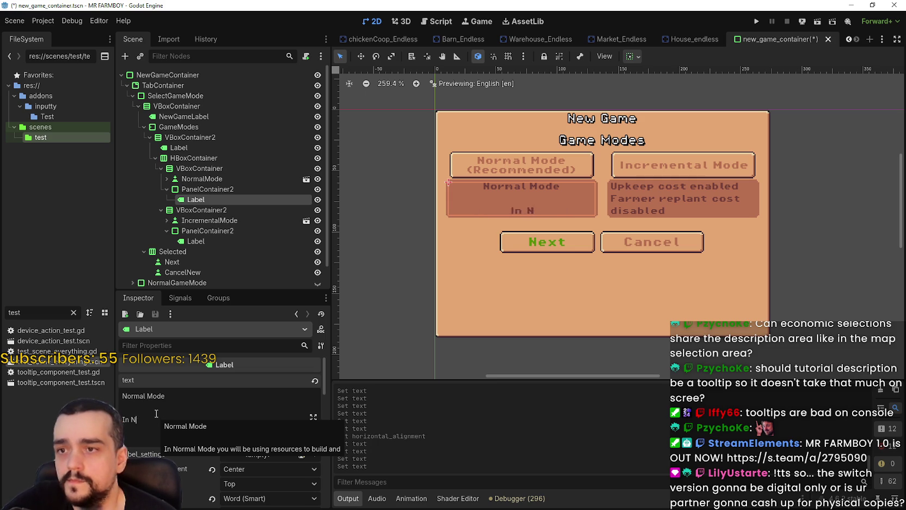
{"action": "key", "text": "BackSpace"}
{"action": "key", "text": "BackSpace"}
{"action": "key", "text": "BackSpace"}
{"action": "type", "text": "You wi"}
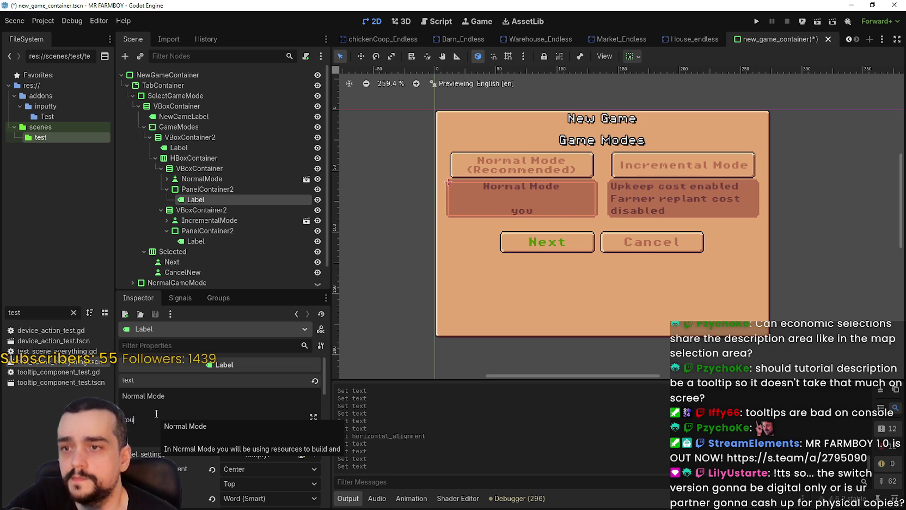
{"action": "type", "text": "ll be using"}
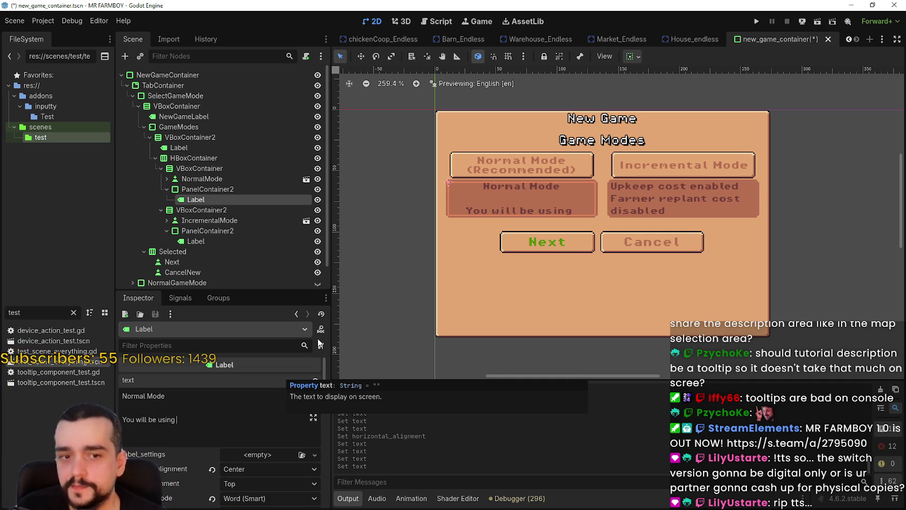
{"action": "scroll", "coordinate": [503, 244], "scroll_direction": "down", "scroll_amount": 2}
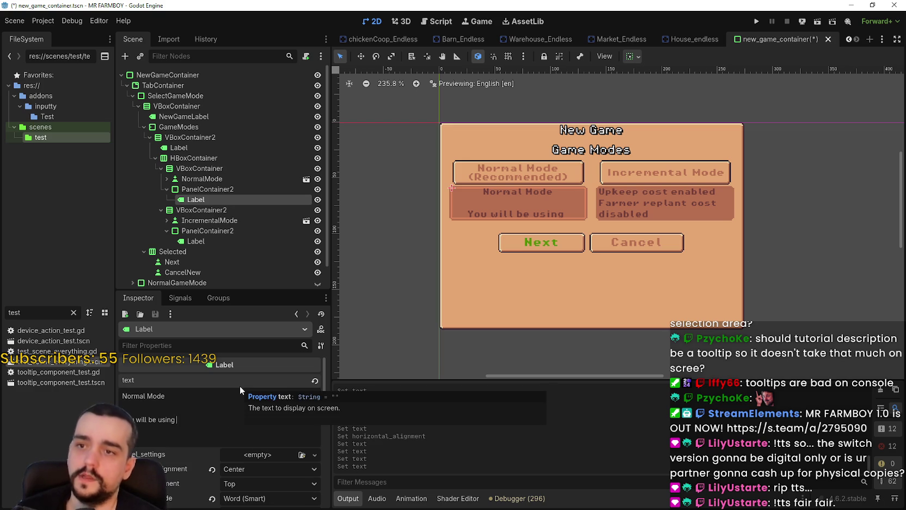
{"action": "type", "text": "resources and"}
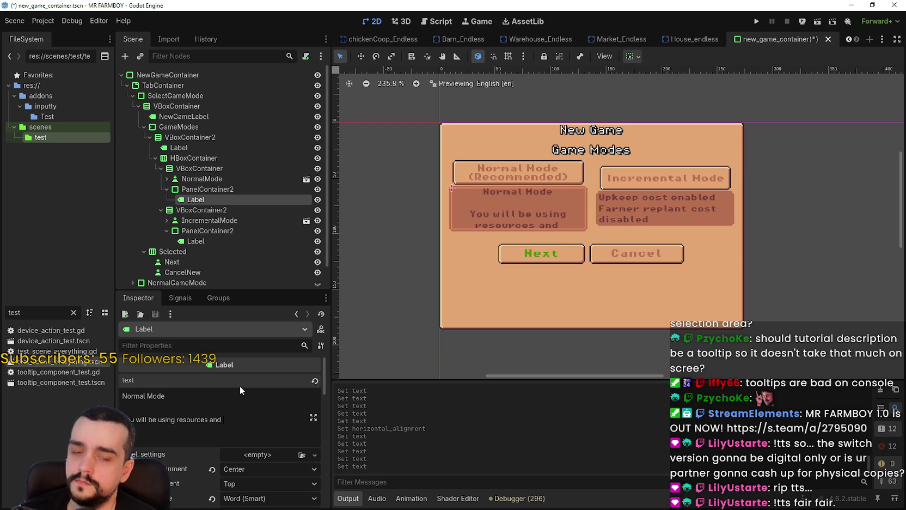
{"action": "type", "text": "ad"}
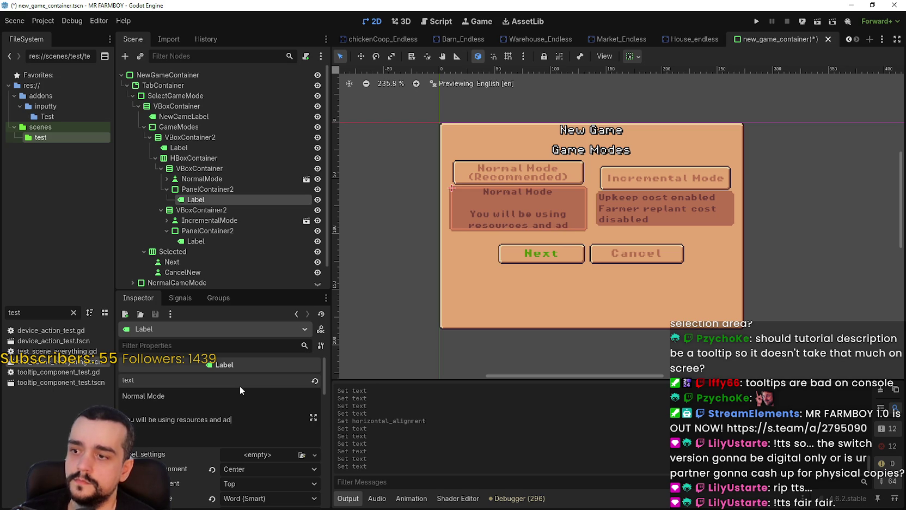
{"action": "key", "text": "BackSpace"}
{"action": "key", "text": "BackSpace"}
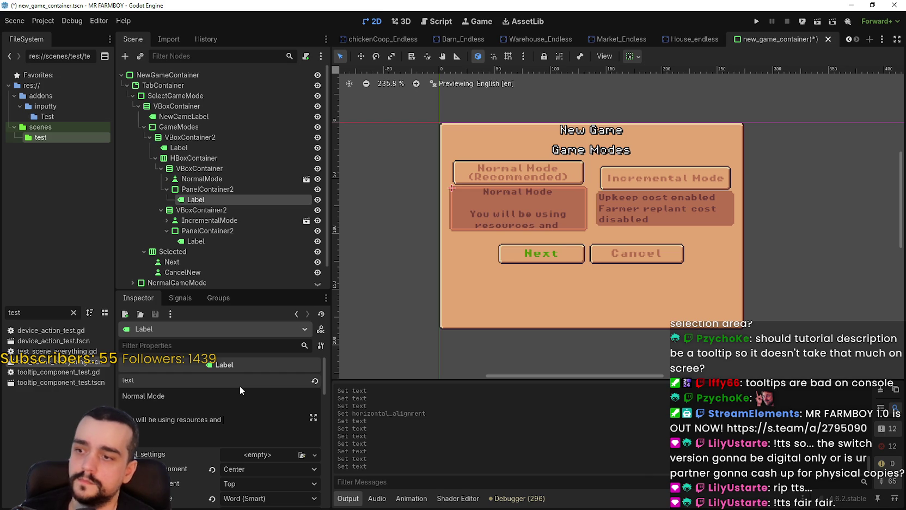
{"action": "key", "text": "BackSpace"}
{"action": "key", "text": "BackSpace"}
{"action": "key", "text": "BackSpace"}
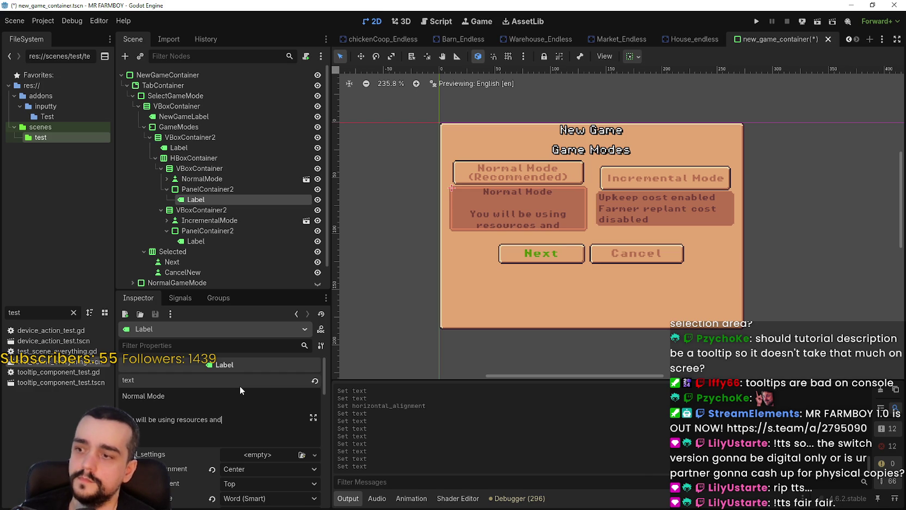
- Clear the leftover words and type 'In this mode you will be doing tasks for the King to progress your farm.'
{"action": "key", "text": "BackSpace"}
{"action": "key", "text": "BackSpace"}
{"action": "key", "text": "BackSpace"}
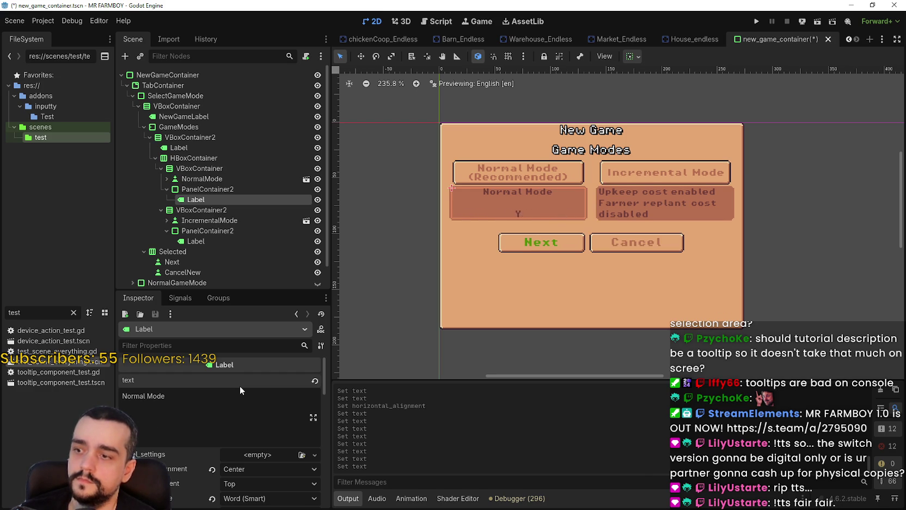
{"action": "type", "text": "In this mode"}
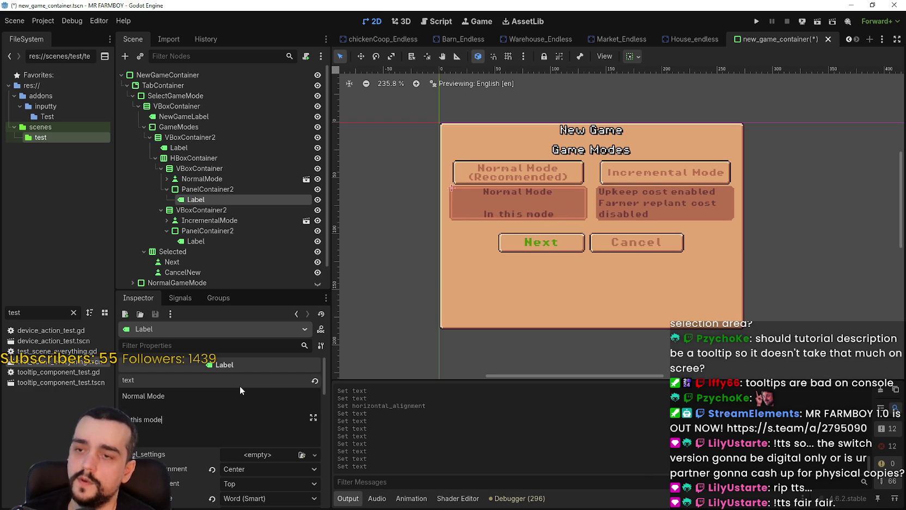
{"action": "type", "text": " you will be "}
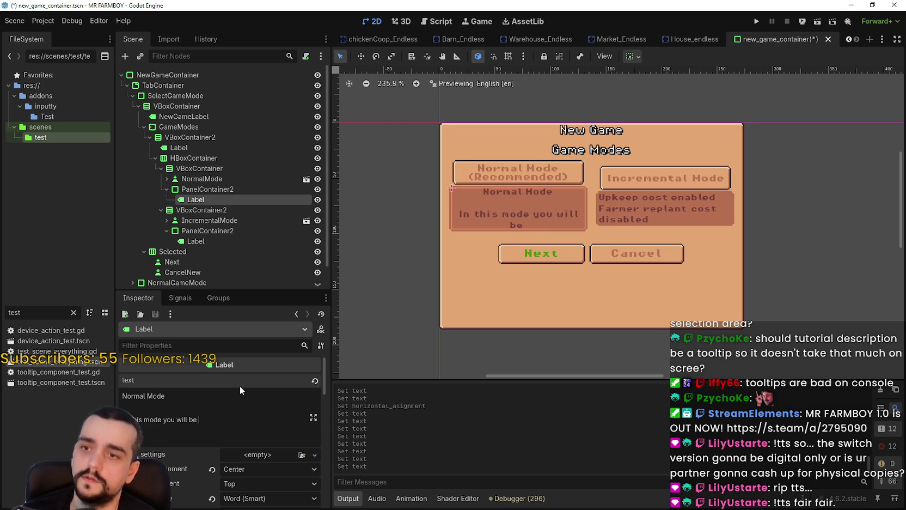
{"action": "type", "text": "doing tasks "}
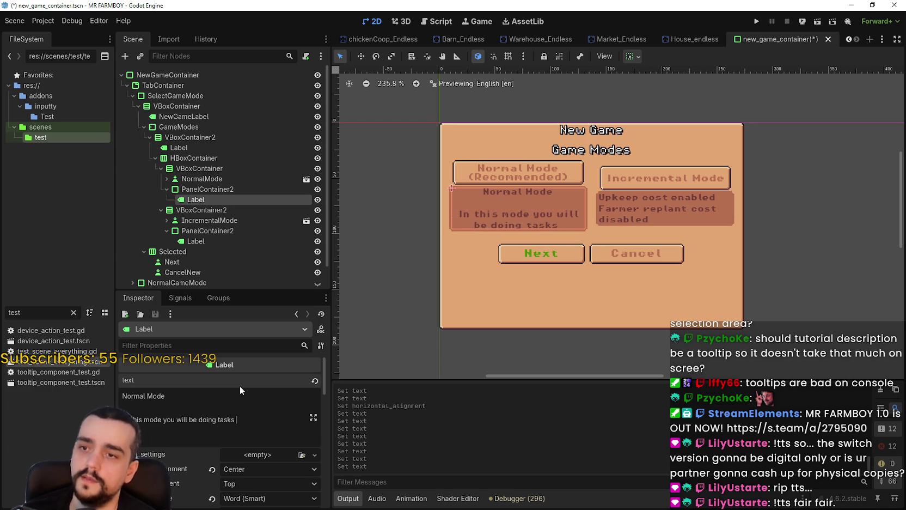
{"action": "type", "text": "for the King "}
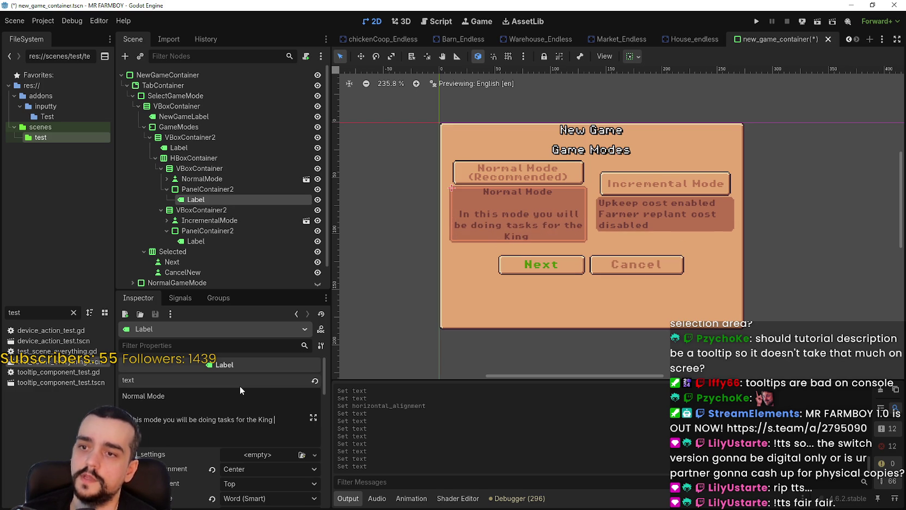
{"action": "type", "text": "to progres"}
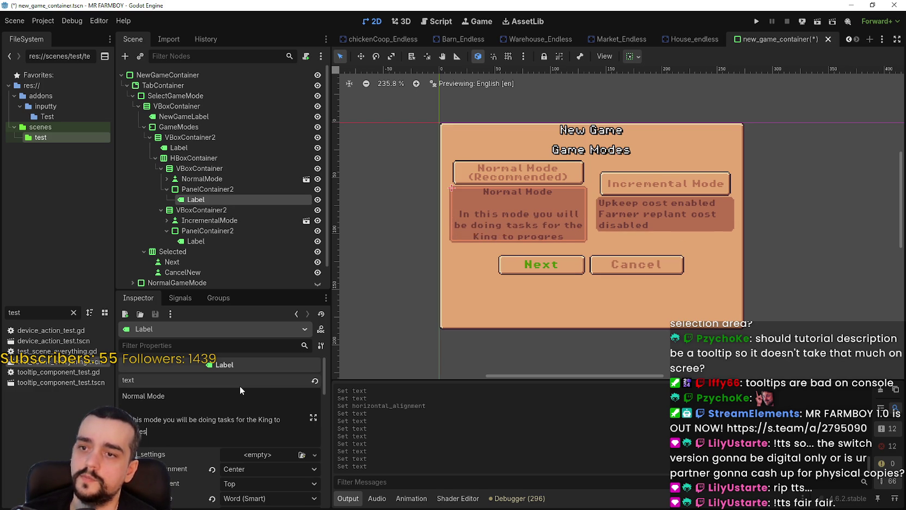
{"action": "type", "text": "s through the map"}
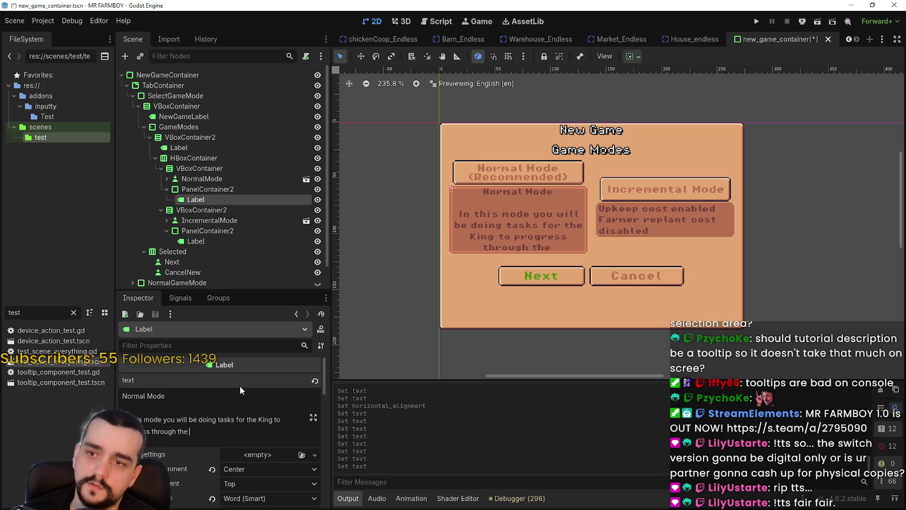
{"action": "key", "text": "BackSpace"}
{"action": "key", "text": "BackSpace"}
{"action": "key", "text": "BackSpace"}
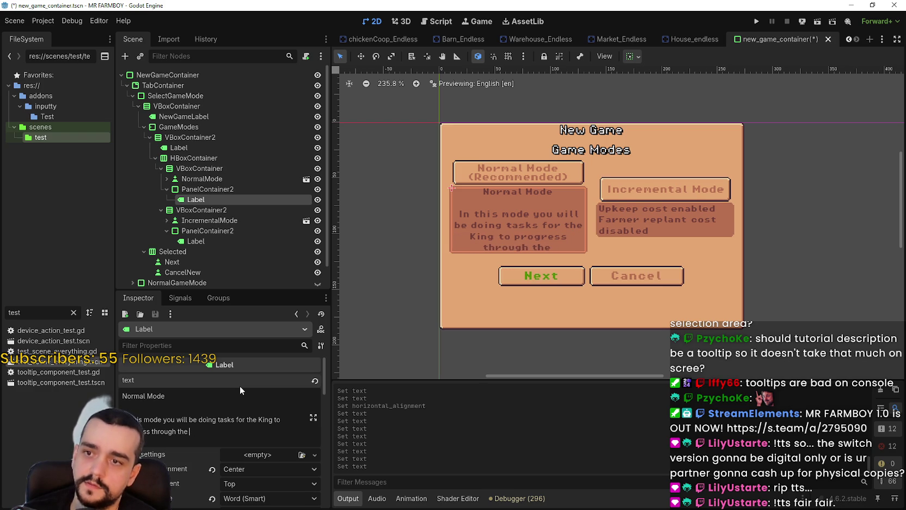
{"action": "key", "text": "BackSpace"}
{"action": "key", "text": "BackSpace"}
{"action": "key", "text": "BackSpace"}
{"action": "key", "text": "BackSpace"}
{"action": "key", "text": "BackSpace"}
{"action": "key", "text": "BackSpace"}
{"action": "type", "text": "your F"}
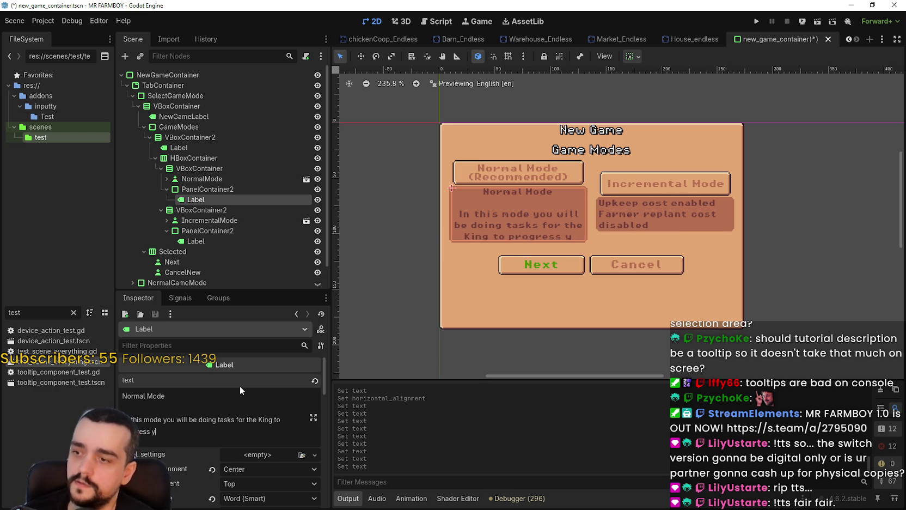
{"action": "key", "text": "BackSpace"}
{"action": "type", "text": "f"}
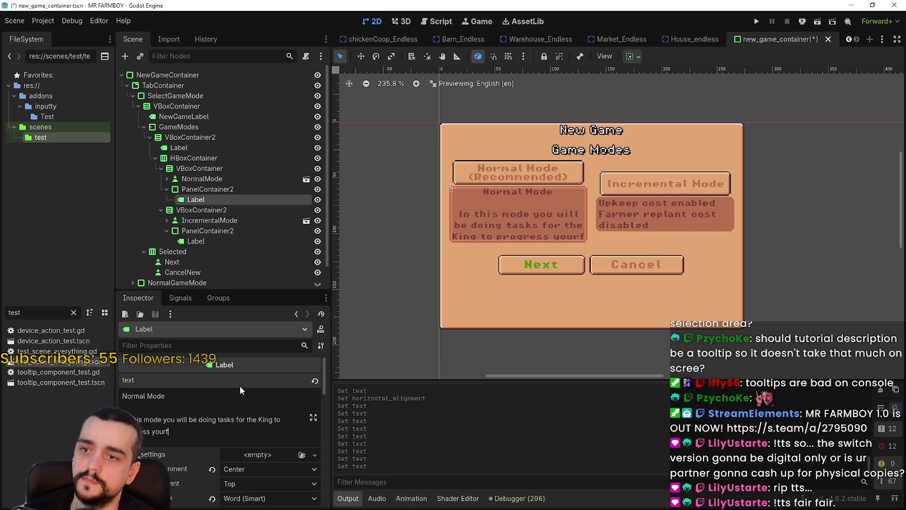
{"action": "type", "text": " farm."}
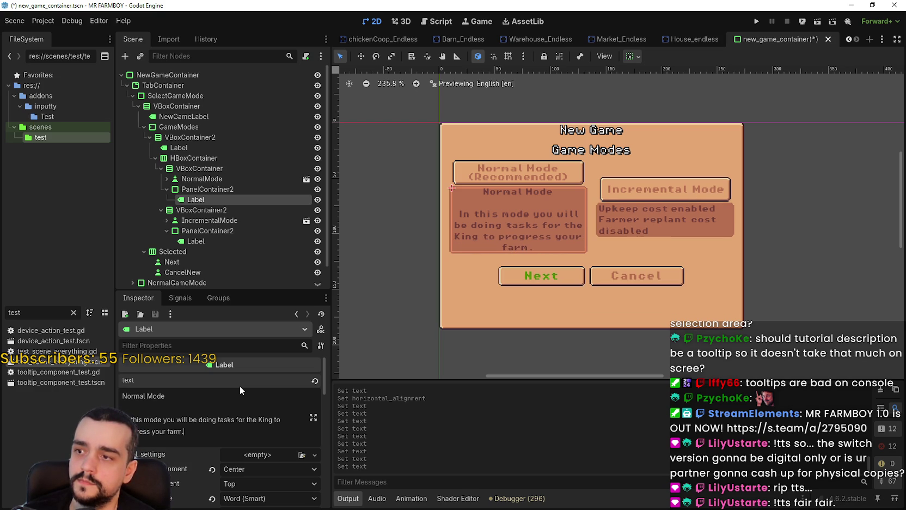
{"action": "left_click", "coordinate": [226, 233]}
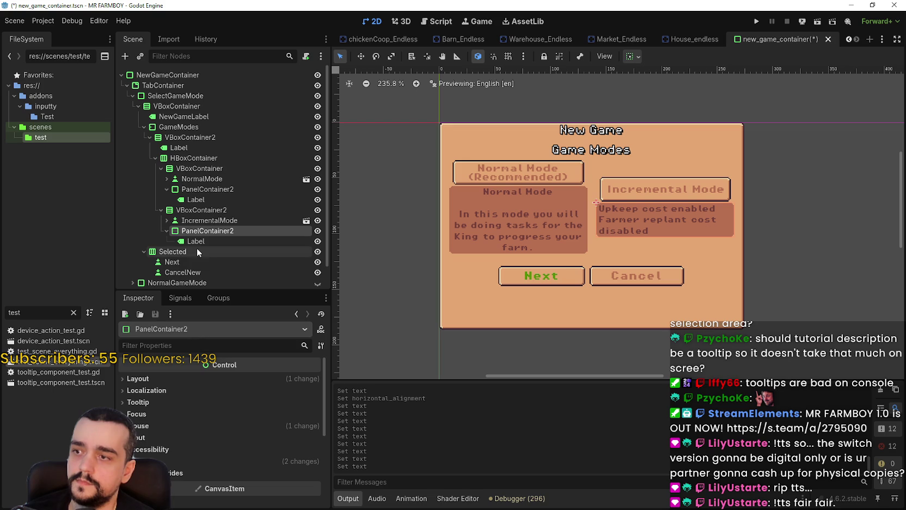
- Title the Incremental Mode label 'Incremental Mode', center it, and begin a line 'In this mode you will'
{"action": "left_click", "coordinate": [197, 243]}
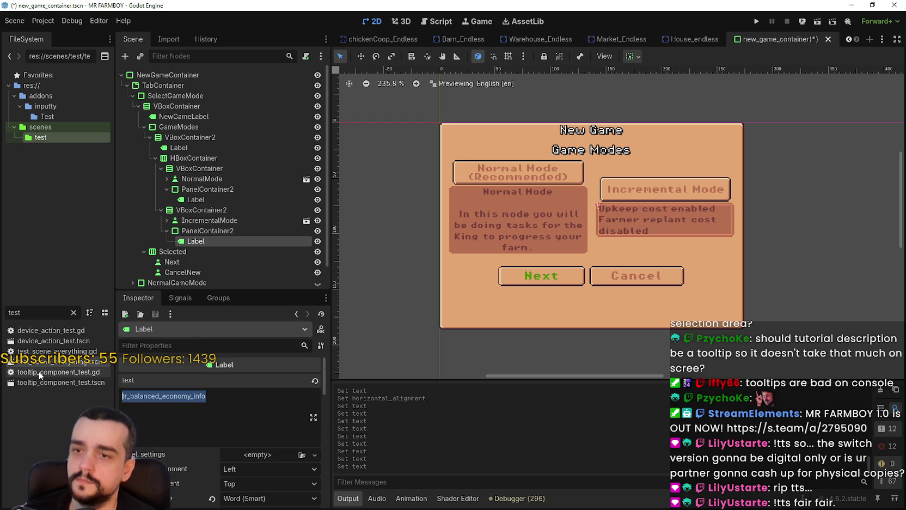
{"action": "type", "text": "Incr"}
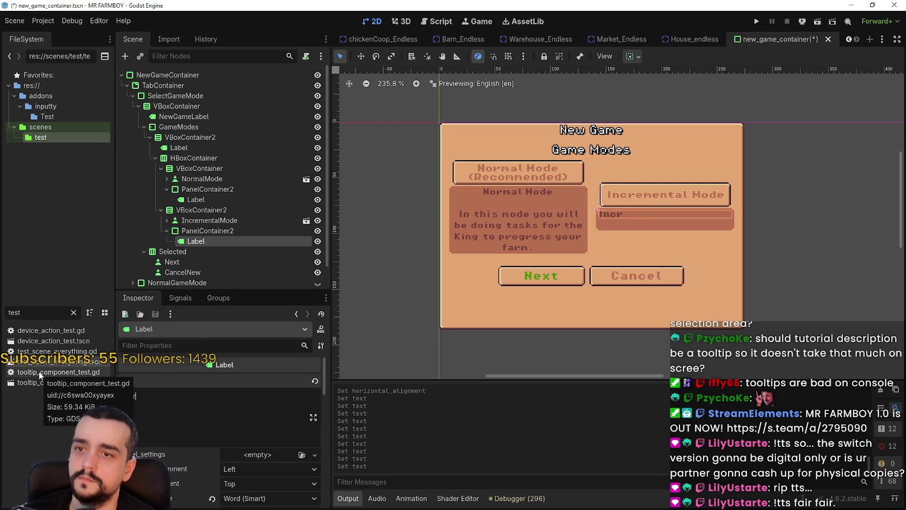
{"action": "type", "text": "emental Mode"}
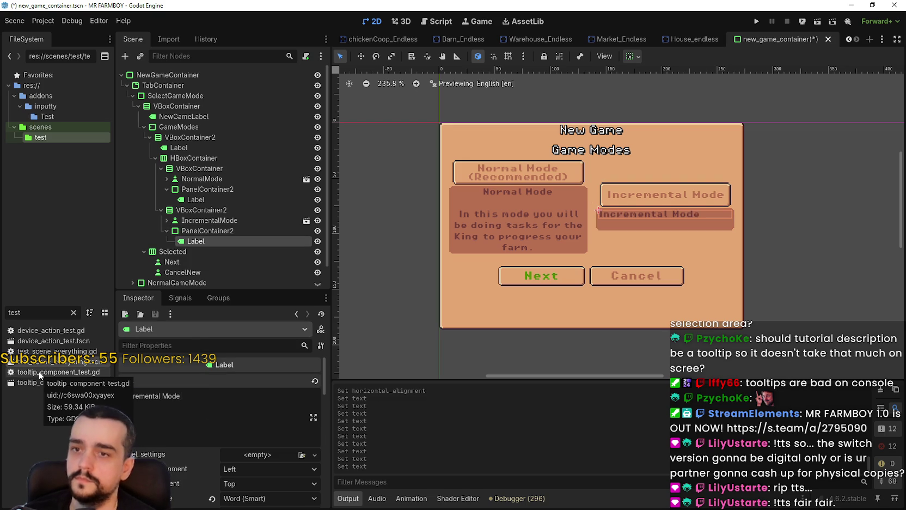
{"action": "scroll", "coordinate": [219, 440], "scroll_direction": "down", "scroll_amount": 1}
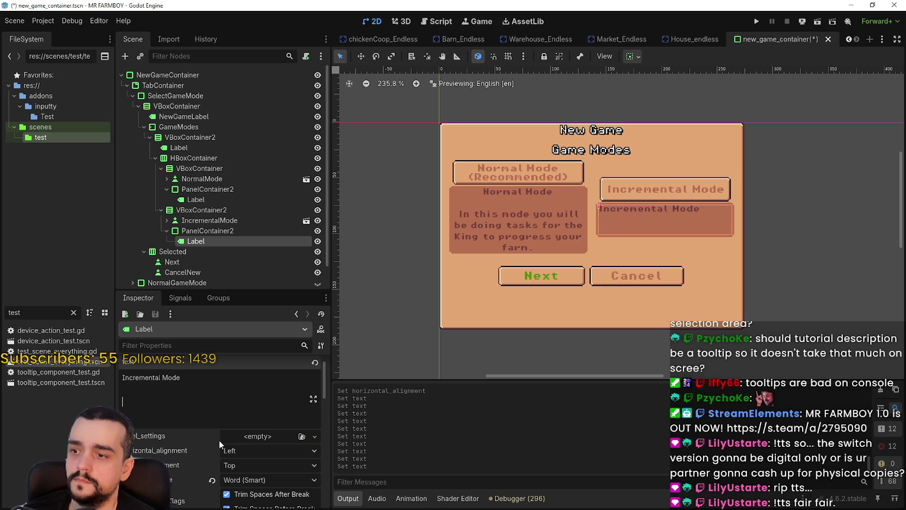
{"action": "left_click", "coordinate": [225, 451]}
{"action": "left_click", "coordinate": [247, 477]}
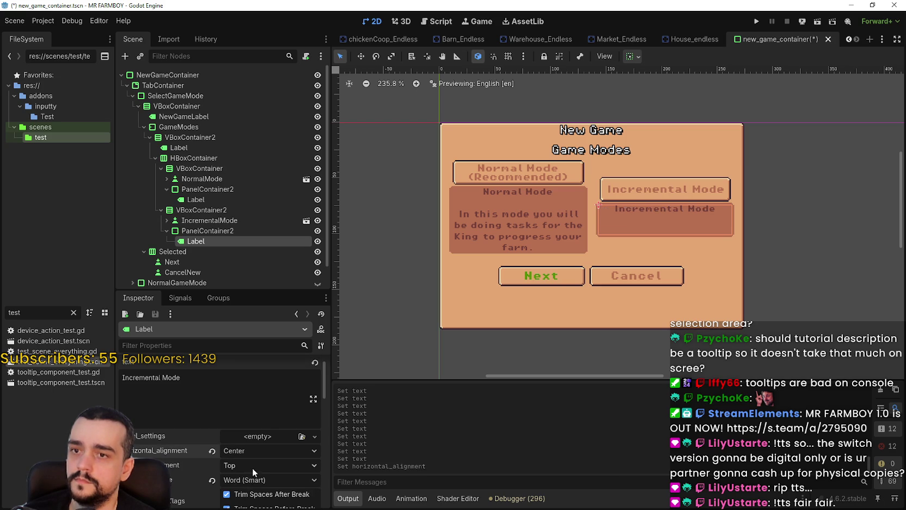
{"action": "key", "text": "Return"}
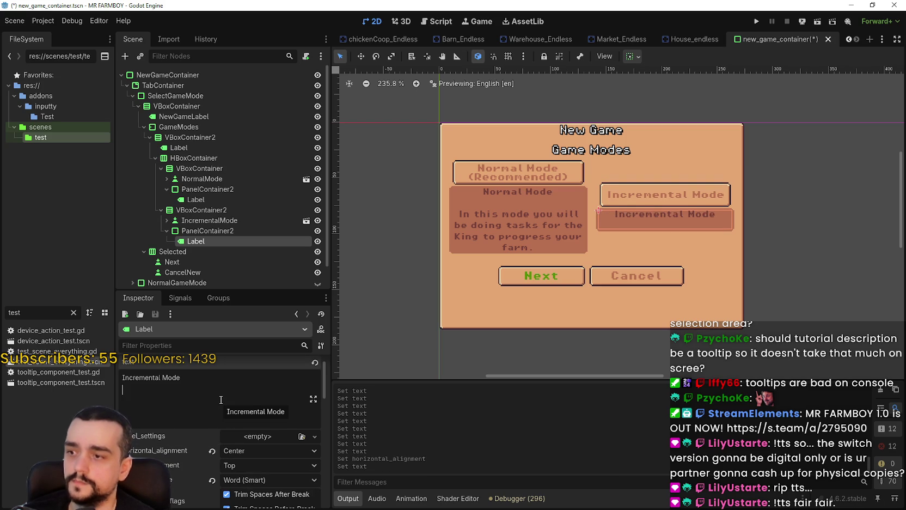
{"action": "type", "text": "In this "}
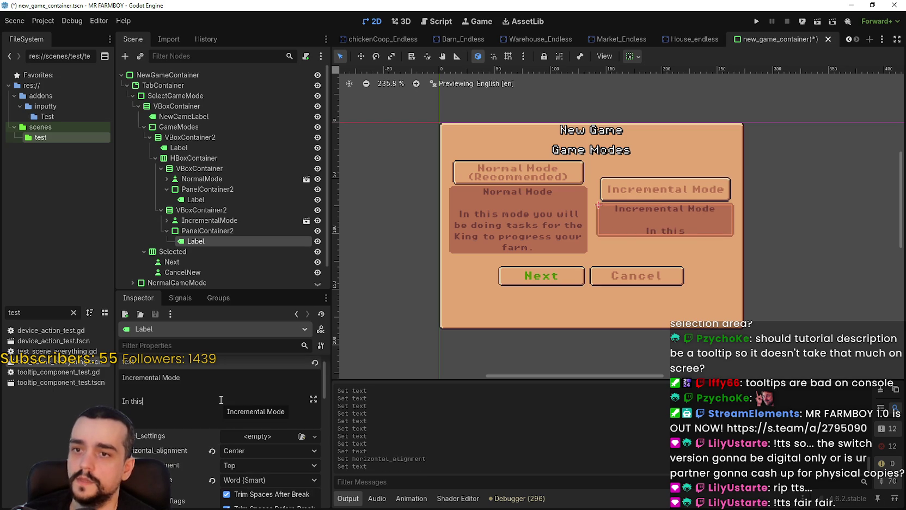
{"action": "type", "text": "moed yo"}
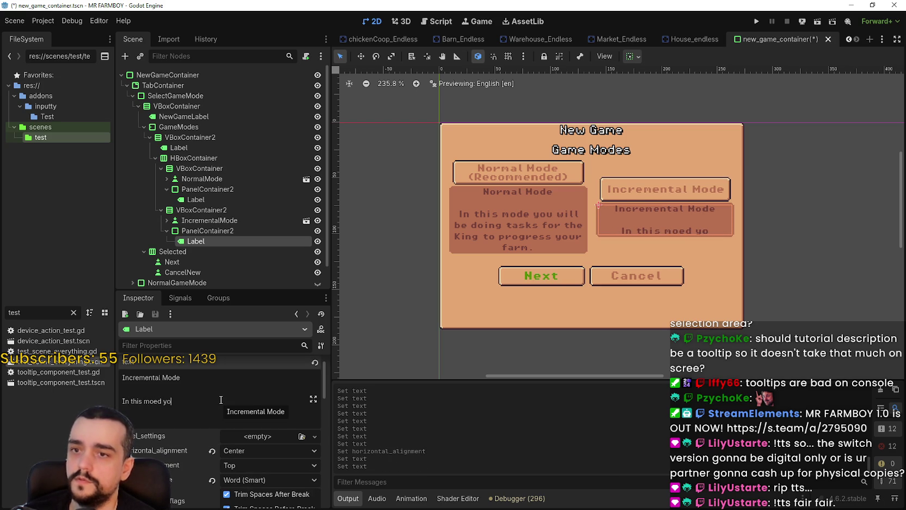
{"action": "key", "text": "BackSpace"}
{"action": "key", "text": "BackSpace"}
{"action": "key", "text": "BackSpace"}
{"action": "type", "text": "de "}
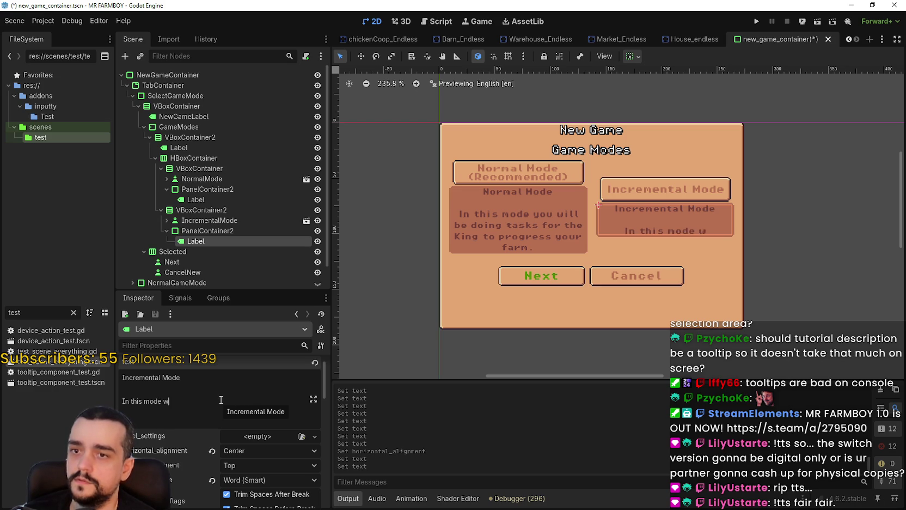
{"action": "type", "text": "you will"}
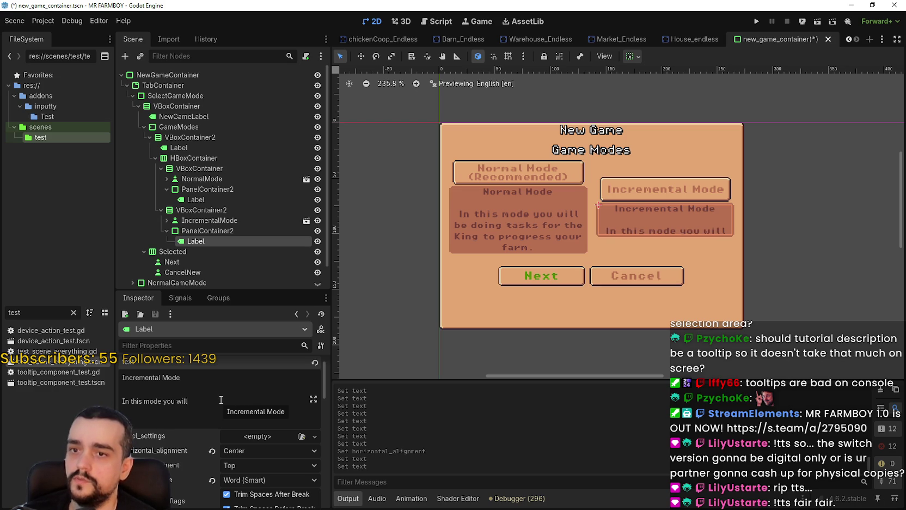
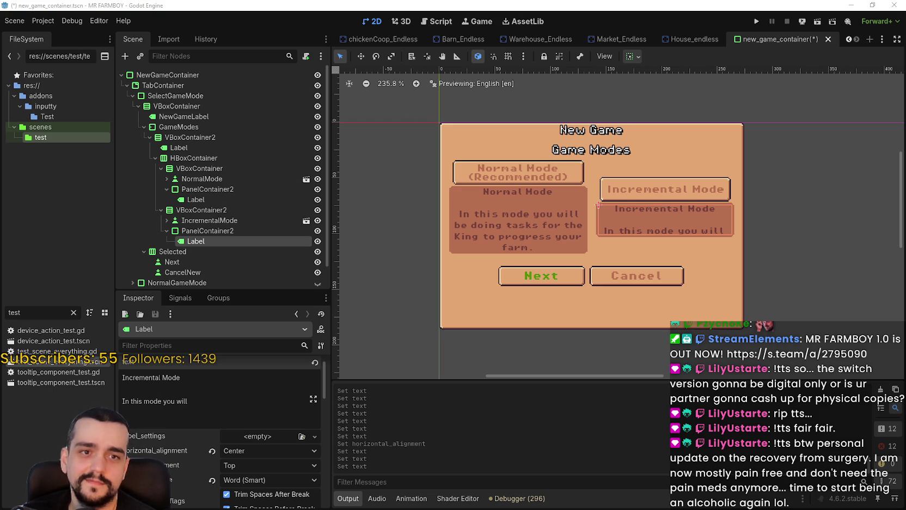
- Continue the Incremental Mode description text in the Inspector with 'you will'
{"action": "scroll", "coordinate": [550, 343], "scroll_direction": "down", "scroll_amount": 1}
{"action": "left_click", "coordinate": [231, 404]}
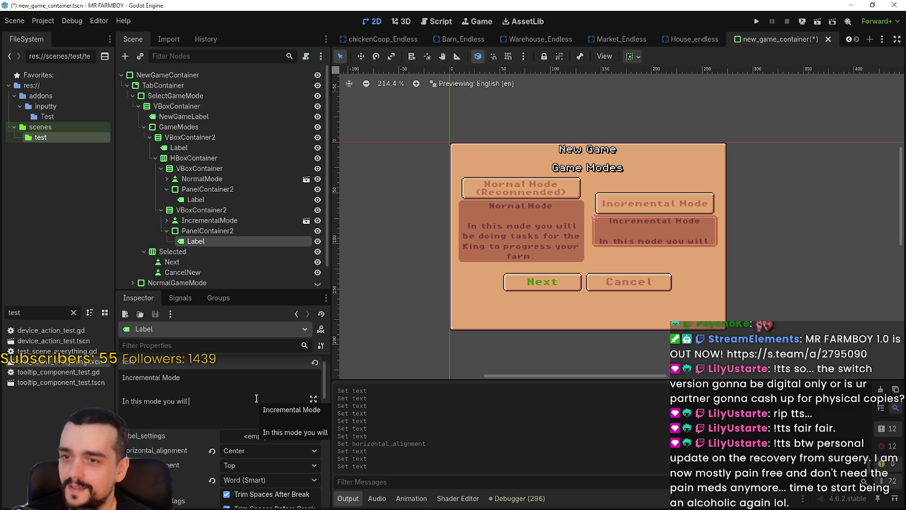
{"action": "scroll", "coordinate": [643, 125], "scroll_direction": "up", "scroll_amount": 5}
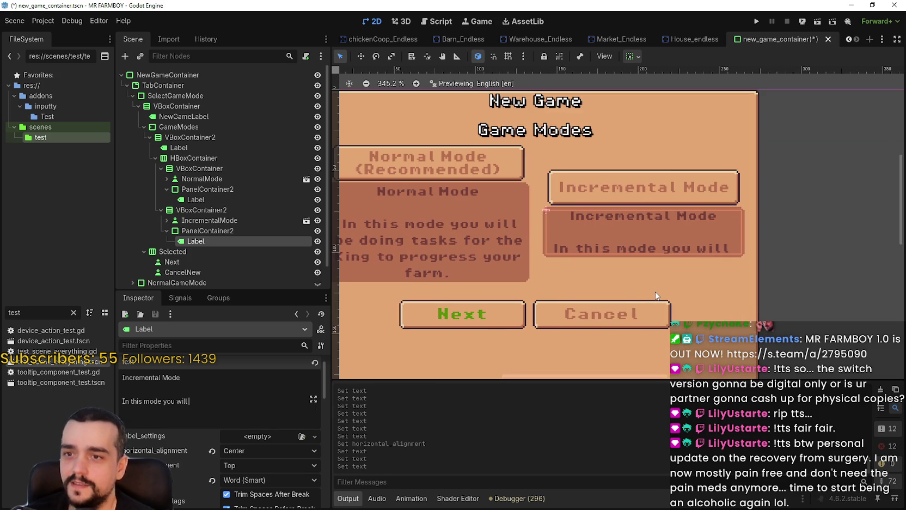
{"action": "scroll", "coordinate": [643, 288], "scroll_direction": "down", "scroll_amount": 1}
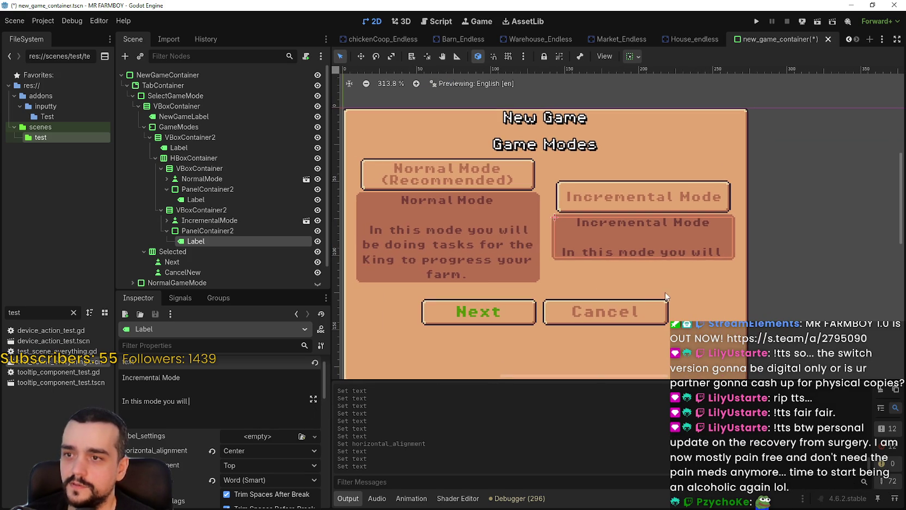
{"action": "type", "text": "you"}
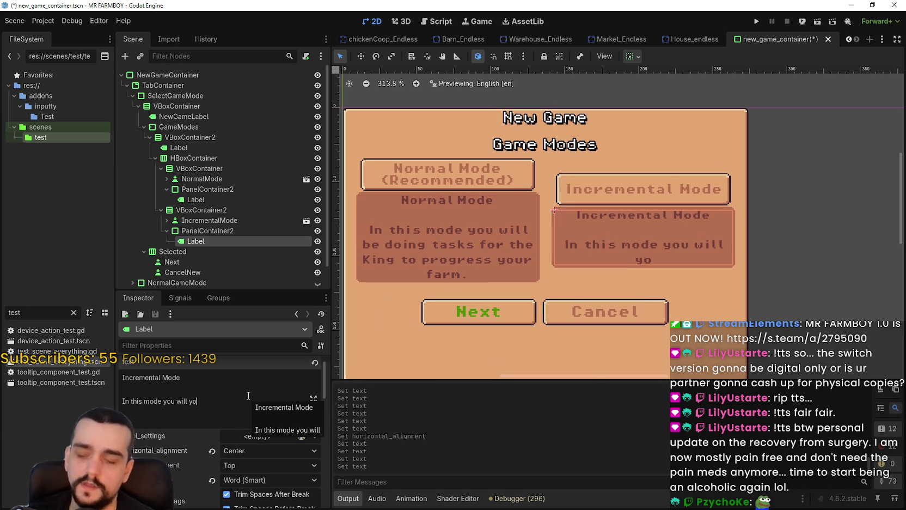
{"action": "type", "text": " will"}
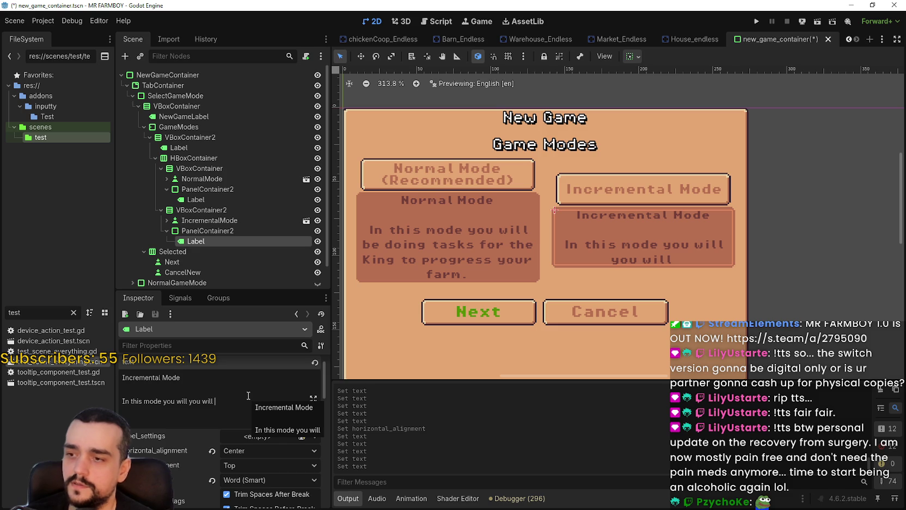
{"action": "type", "text": "i"}
{"action": "key", "text": "BackSpace"}
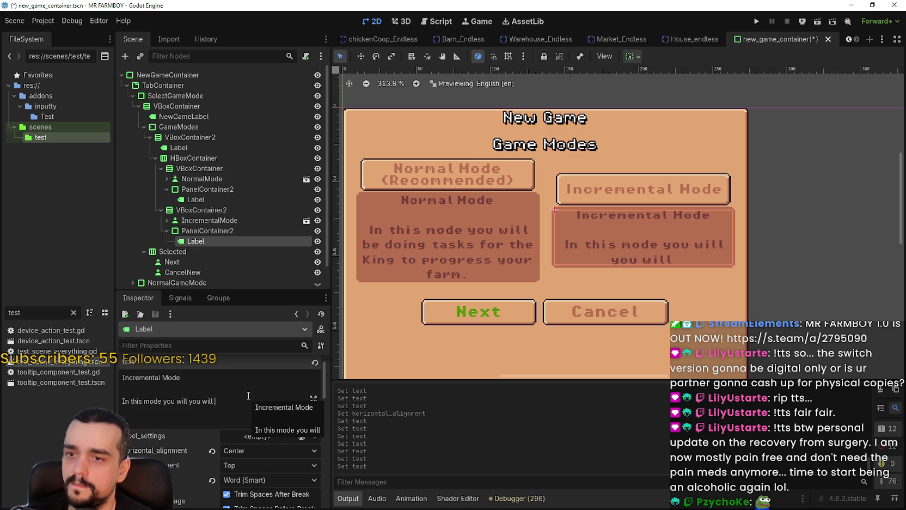
{"action": "type", "text": "unlock"}
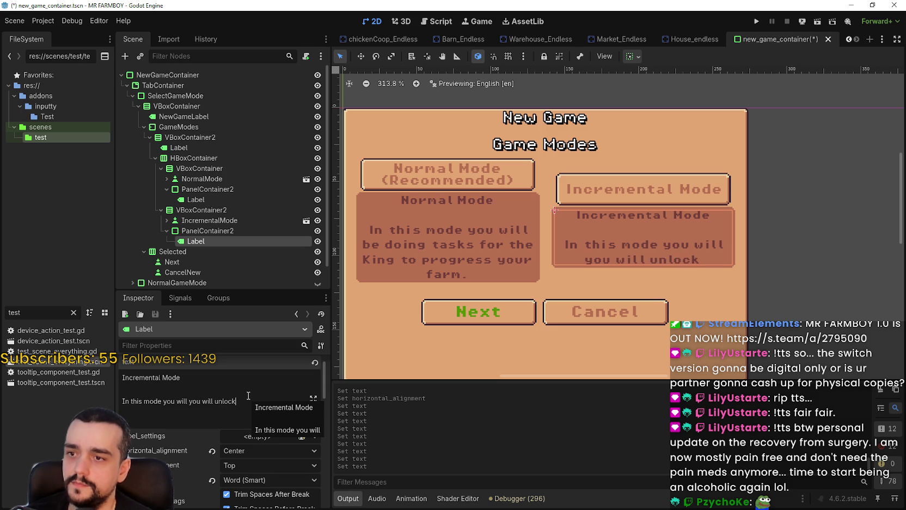
{"action": "key", "text": "BackSpace"}
{"action": "key", "text": "BackSpace"}
{"action": "key", "text": "BackSpace"}
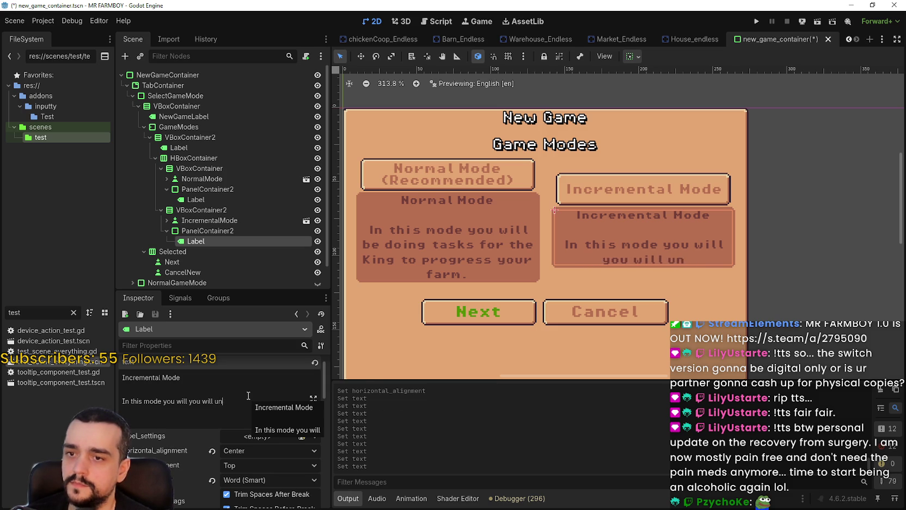
{"action": "type", "text": "il"}
{"action": "key", "text": "BackSpace"}
{"action": "type", "text": "l"}
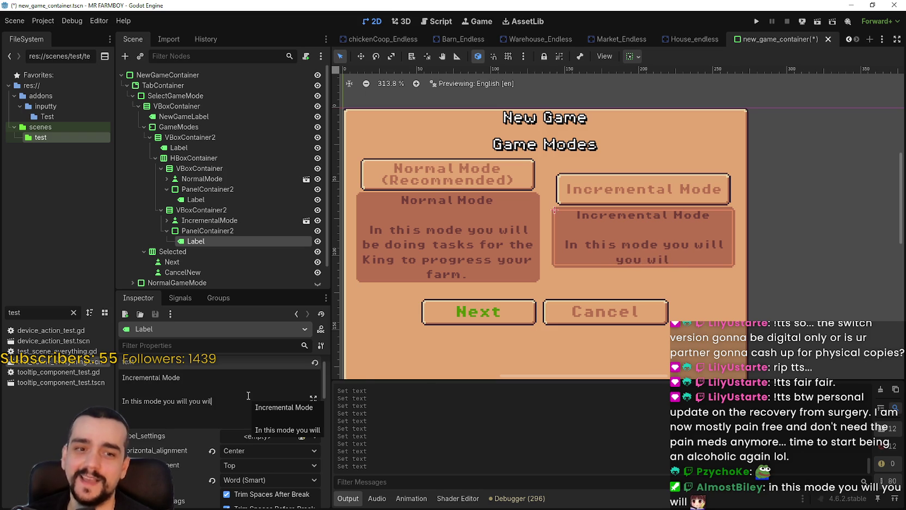
- Finish the sentence with 'progress your farm using only coins' and select the repeated 'will'
{"action": "type", "text": "l"}
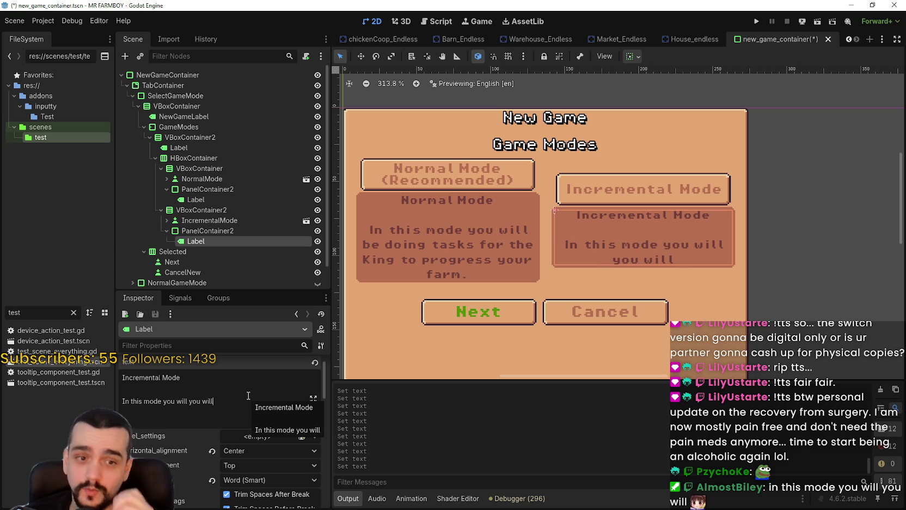
{"action": "type", "text": " unl"}
{"action": "key", "text": "BackSpace"}
{"action": "key", "text": "BackSpace"}
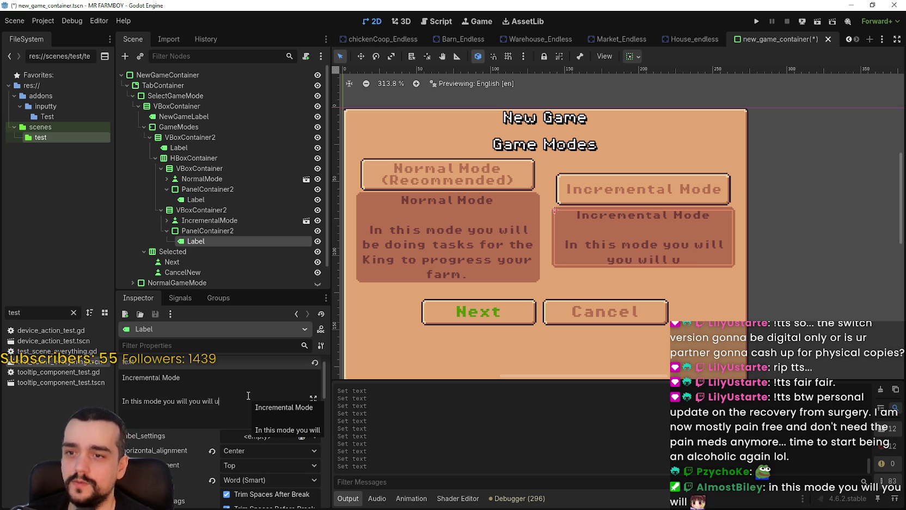
{"action": "type", "text": "rogress yo"}
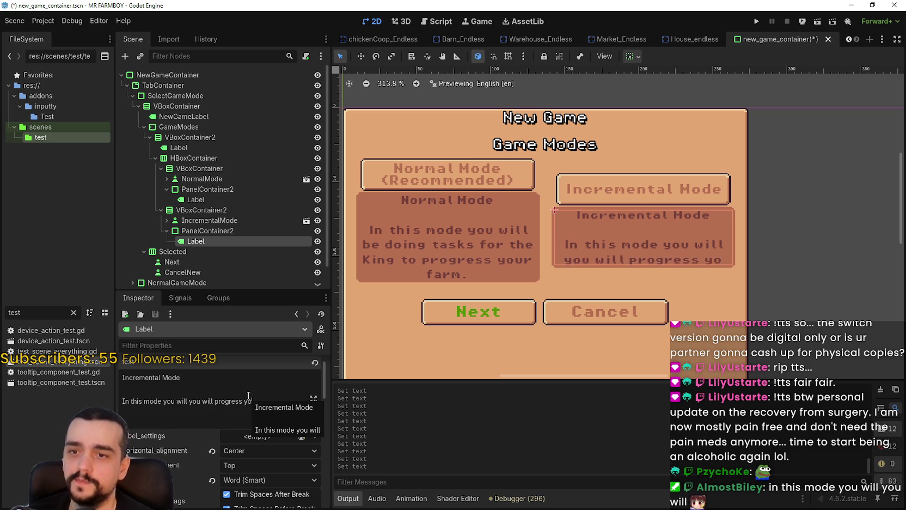
{"action": "type", "text": "ur farm"}
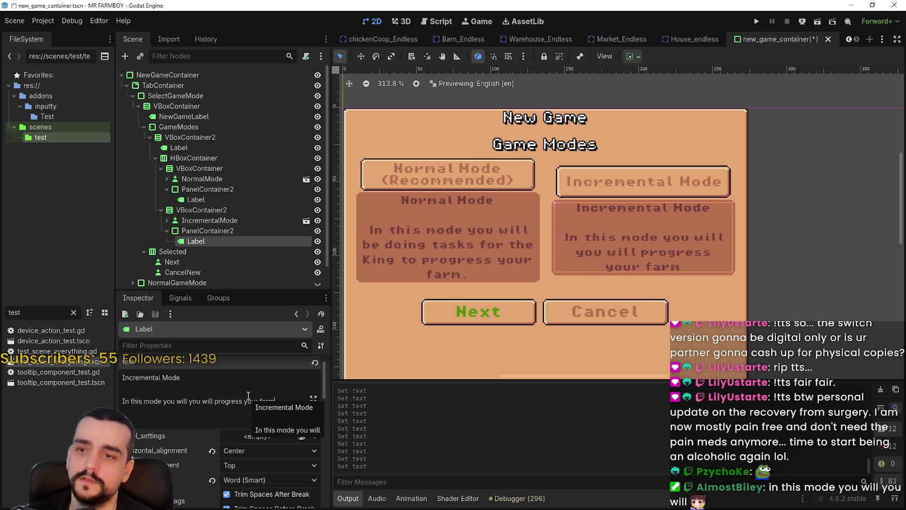
{"action": "type", "text": " at"}
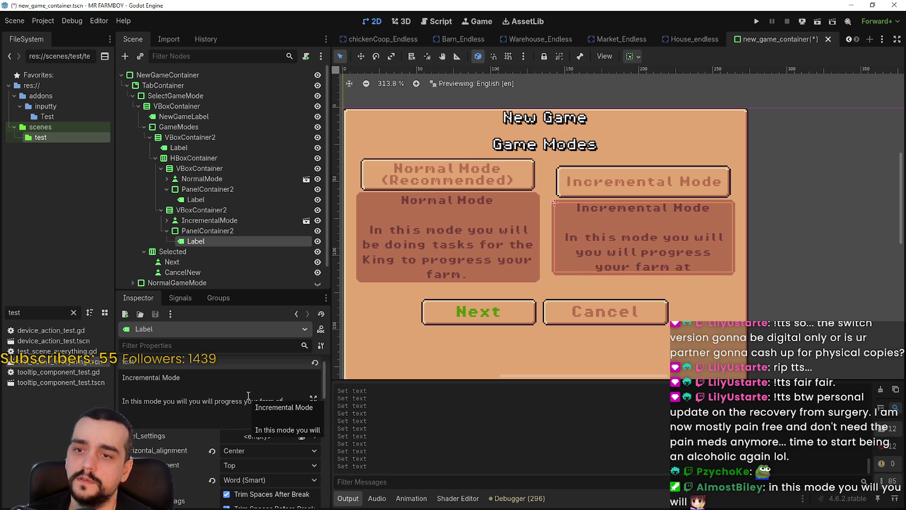
{"action": "key", "text": "BackSpace"}
{"action": "key", "text": "BackSpace"}
{"action": "type", "text": "using o"}
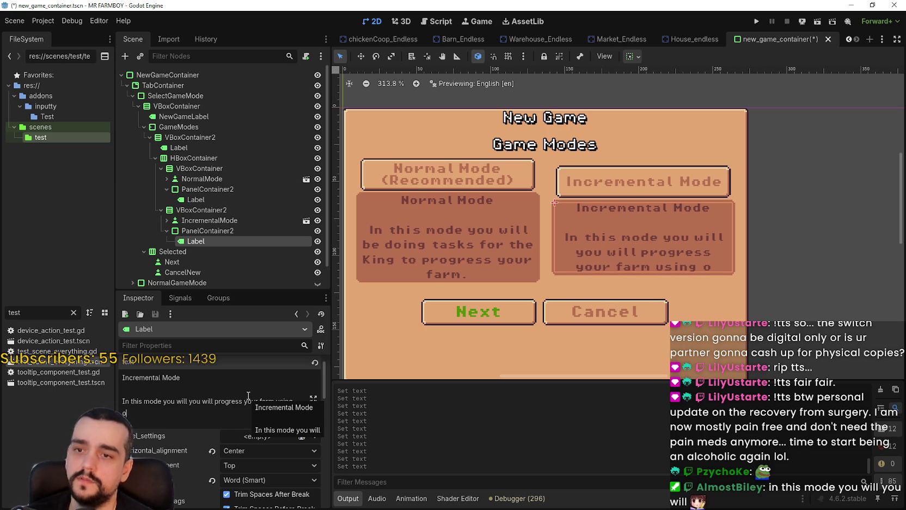
{"action": "type", "text": "nly coins"}
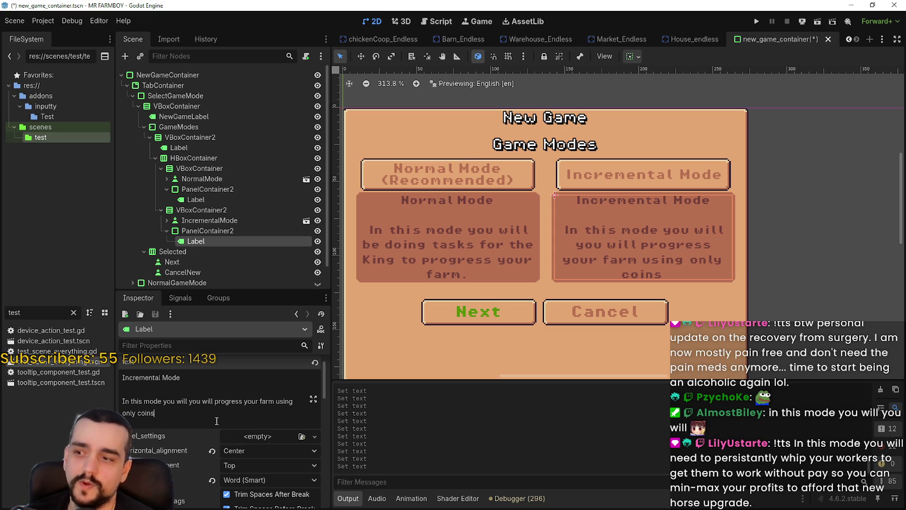
{"action": "double_click", "coordinate": [207, 400]}
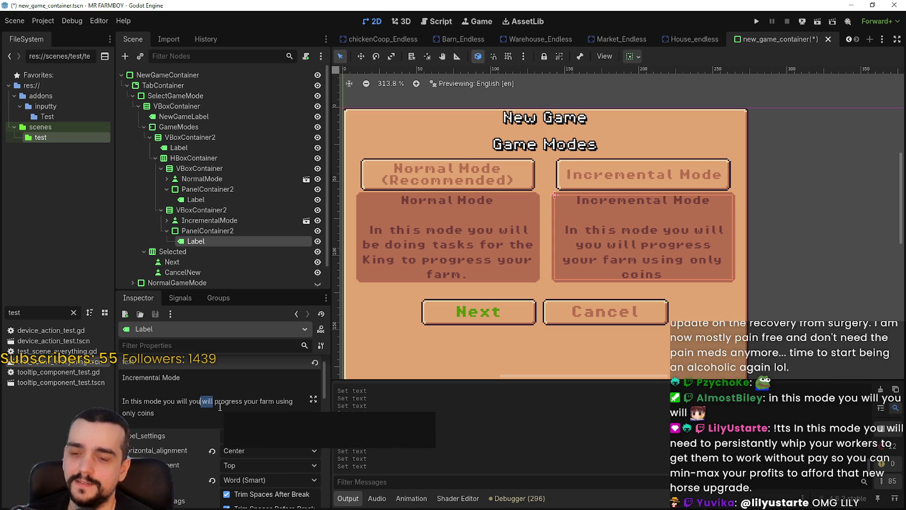
- Delete the duplicated 'you will' and end the Incremental Mode text with a period
{"action": "key", "text": "BackSpace"}
{"action": "key", "text": "BackSpace"}
{"action": "key", "text": "BackSpace"}
{"action": "key", "text": "BackSpace"}
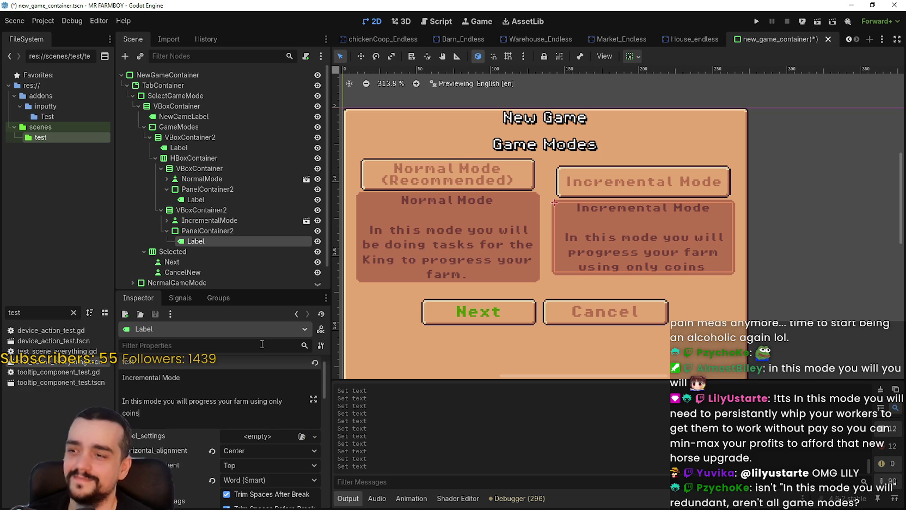
{"action": "type", "text": "/"}
{"action": "key", "text": "BackSpace"}
{"action": "type", "text": "."}
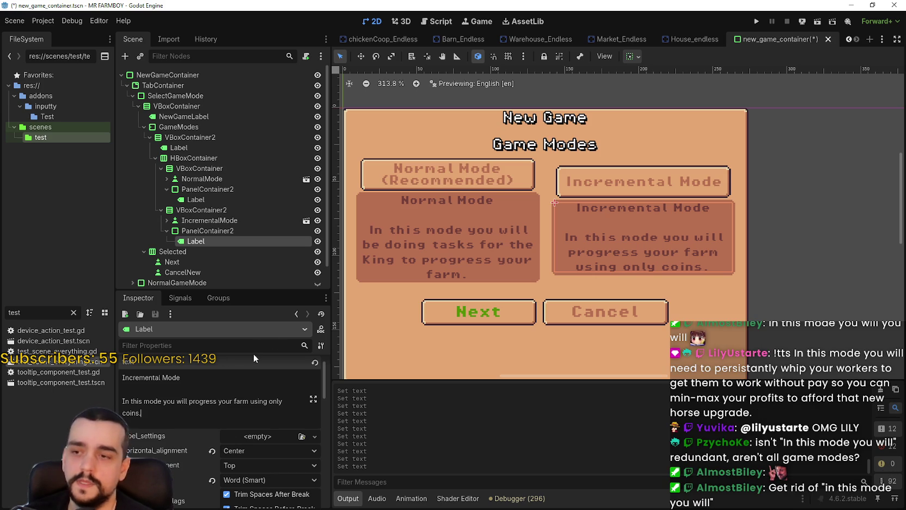
- Remove 'In this mode you will', capitalise 'Progress', then select the Normal Mode label
{"action": "left_click", "coordinate": [150, 401]}
{"action": "left_click_drag", "start_coordinate": [180, 403], "coordinate": [121, 403]}
{"action": "type", "text": "P"}
{"action": "key", "text": "Delete"}
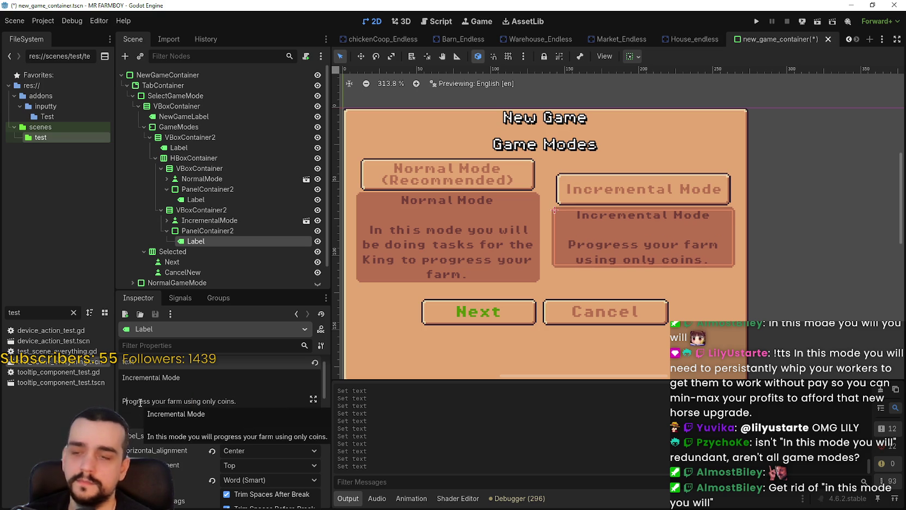
{"action": "scroll", "coordinate": [477, 279], "scroll_direction": "down", "scroll_amount": 1}
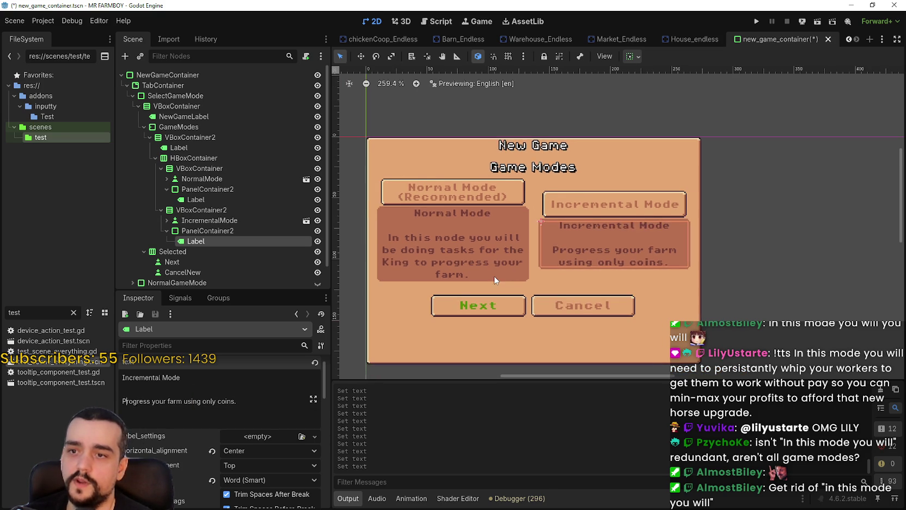
{"action": "scroll", "coordinate": [504, 271], "scroll_direction": "up", "scroll_amount": 2}
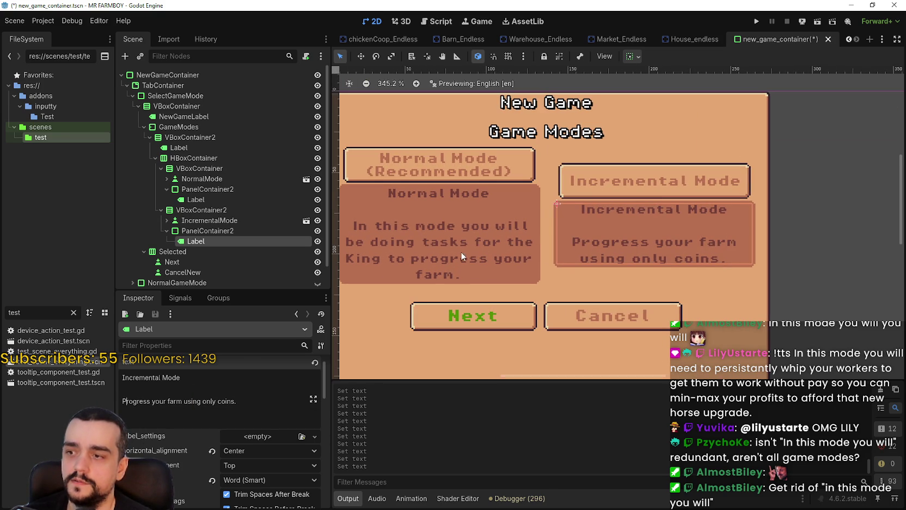
{"action": "left_click", "coordinate": [234, 400]}
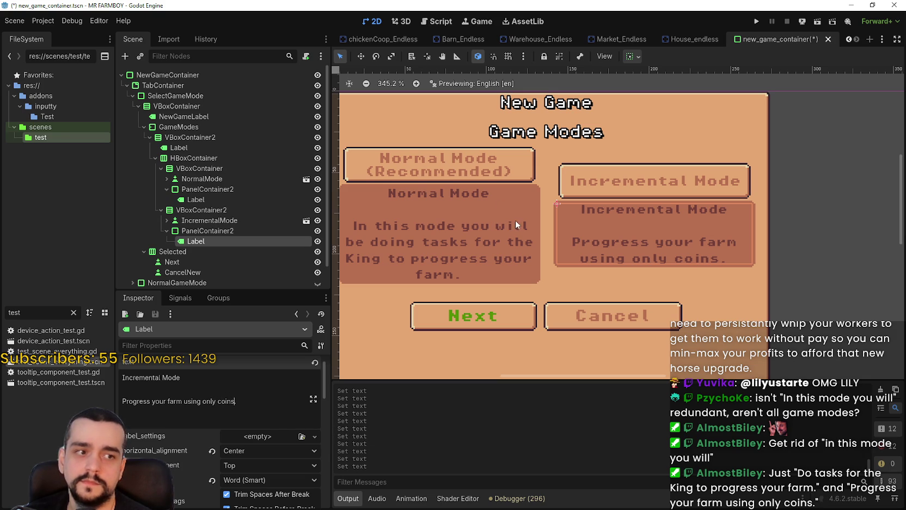
{"action": "left_click", "coordinate": [451, 237]}
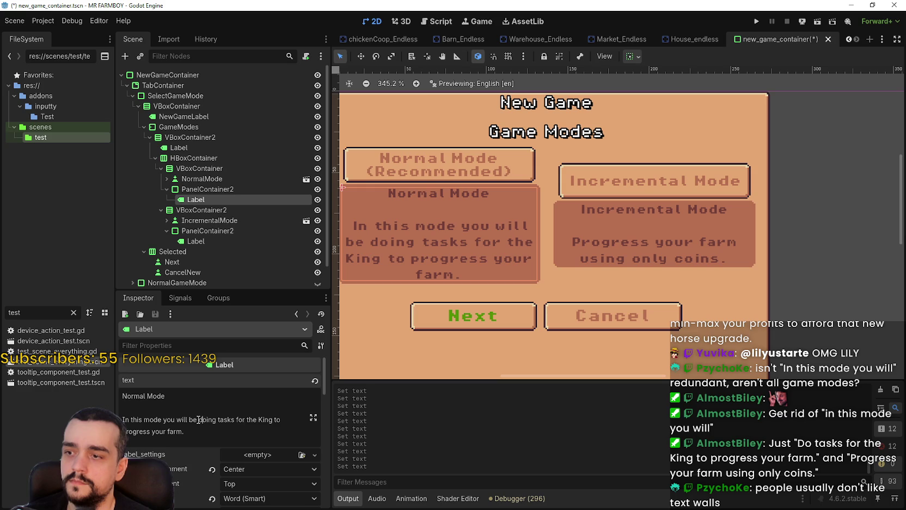
- Shorten the Normal Mode text to 'Do tasks for the King to progress your farm.'
{"action": "left_click_drag", "start_coordinate": [217, 420], "coordinate": [120, 419]}
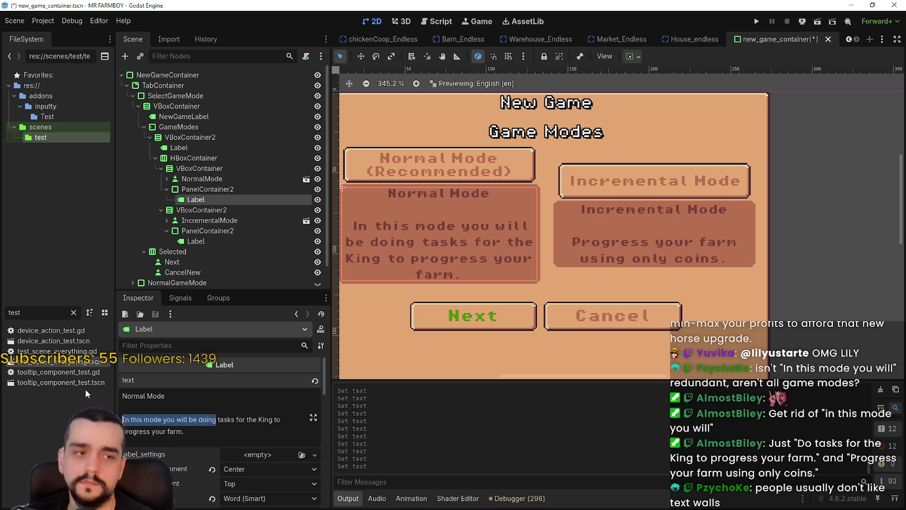
{"action": "type", "text": "Do"}
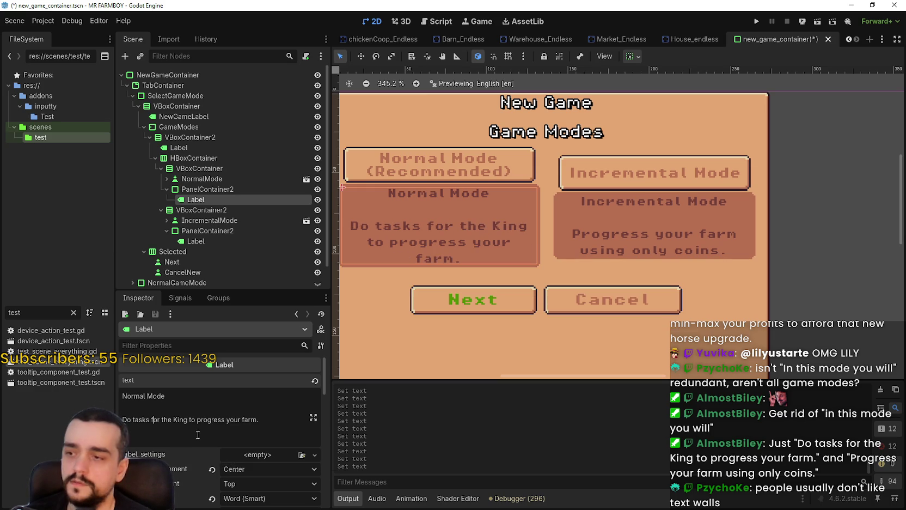
{"action": "double_click", "coordinate": [206, 417]}
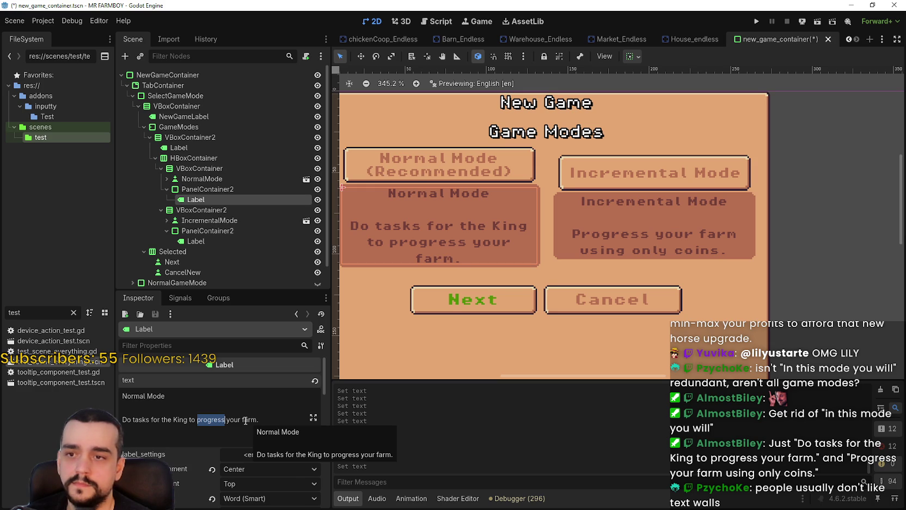
{"action": "scroll", "coordinate": [403, 270], "scroll_direction": "down", "scroll_amount": 2}
{"action": "scroll", "coordinate": [464, 295], "scroll_direction": "up", "scroll_amount": 2}
{"action": "scroll", "coordinate": [464, 296], "scroll_direction": "down", "scroll_amount": 2}
{"action": "scroll", "coordinate": [636, 281], "scroll_direction": "down", "scroll_amount": 1}
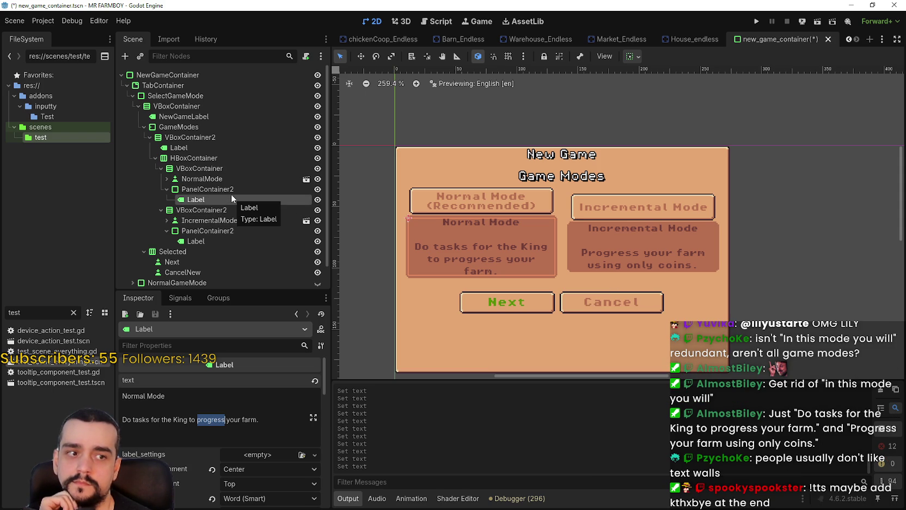
{"action": "scroll", "coordinate": [577, 258], "scroll_direction": "up", "scroll_amount": 1}
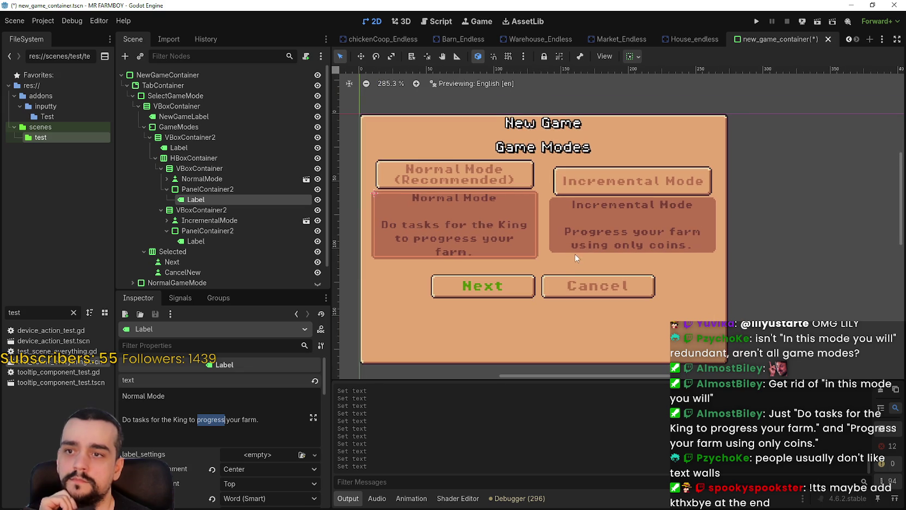
- Align the Incremental Mode button to the top and reset its column's alignment to Begin
{"action": "left_click", "coordinate": [239, 211]}
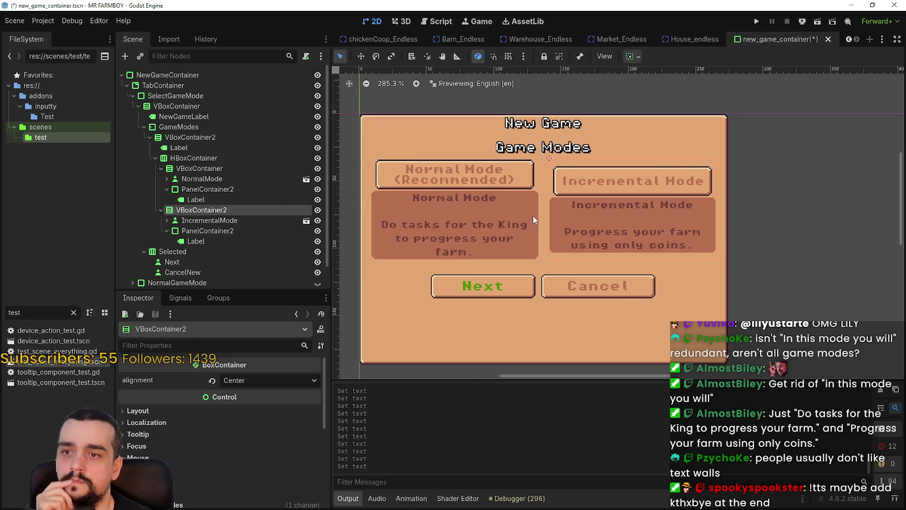
{"action": "scroll", "coordinate": [582, 188], "scroll_direction": "up", "scroll_amount": 3}
{"action": "scroll", "coordinate": [582, 189], "scroll_direction": "down", "scroll_amount": 2}
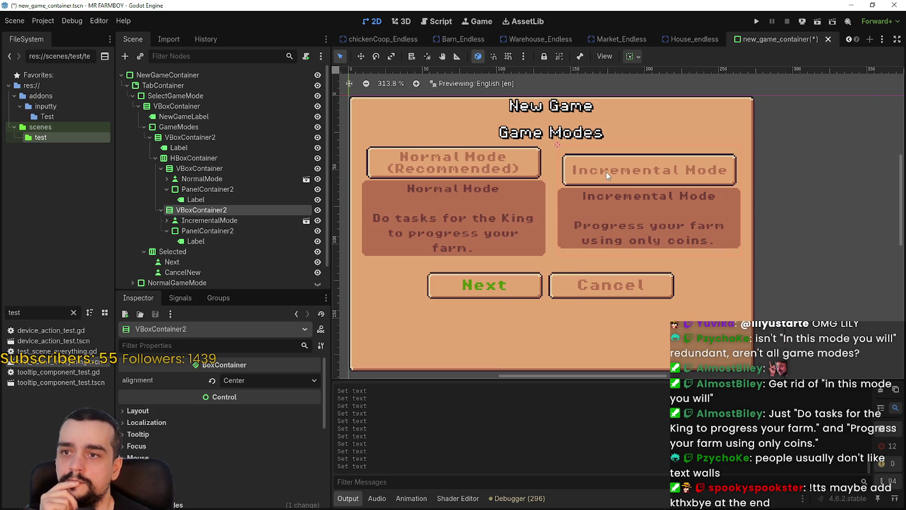
{"action": "left_click", "coordinate": [226, 221]}
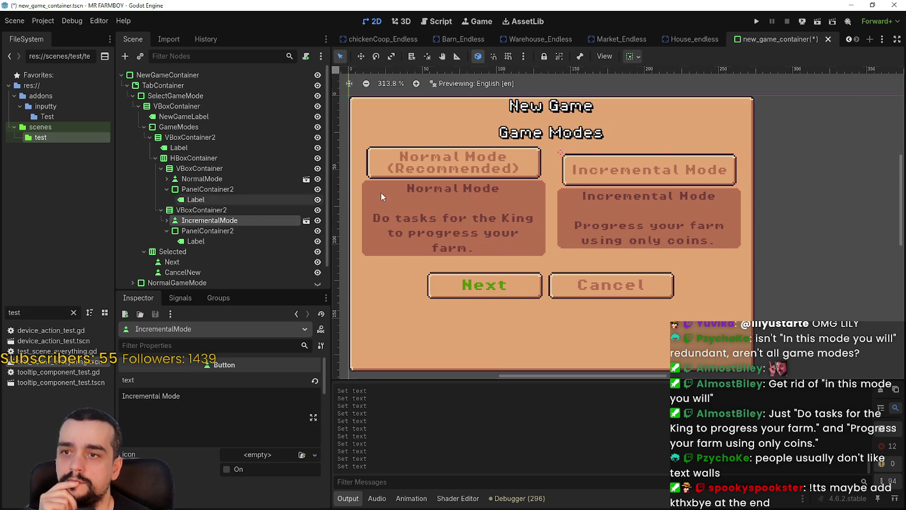
{"action": "left_click", "coordinate": [640, 57]}
{"action": "left_click", "coordinate": [639, 149]}
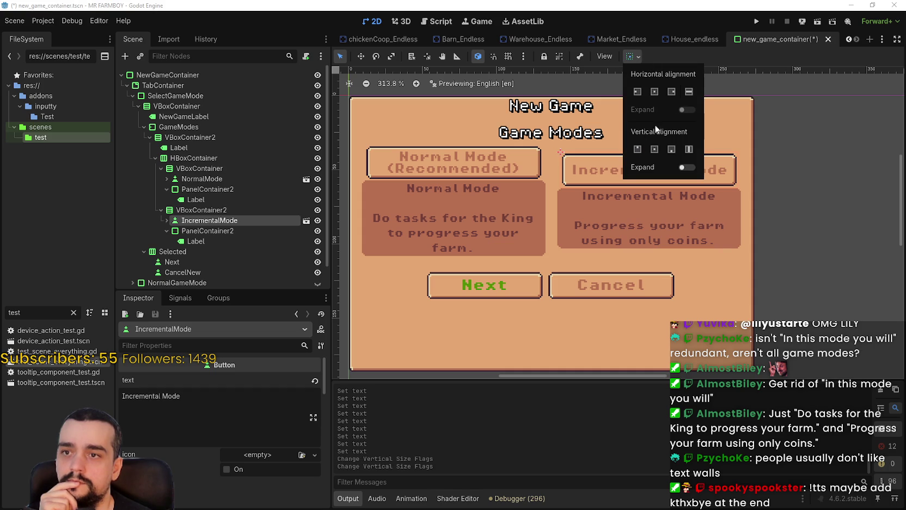
{"action": "left_click", "coordinate": [190, 211]}
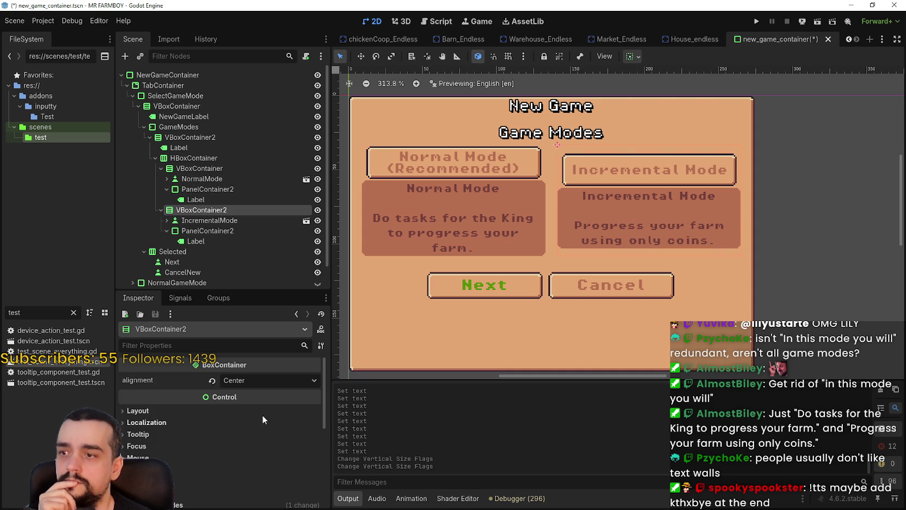
{"action": "left_click", "coordinate": [210, 380]}
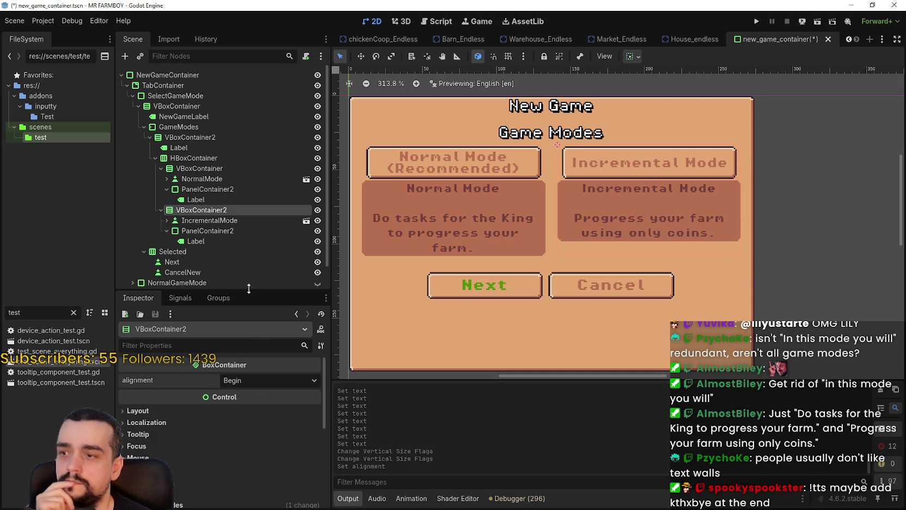
- Give both mode description panels a 60 px minimum height and save the scene
{"action": "left_click", "coordinate": [234, 231]}
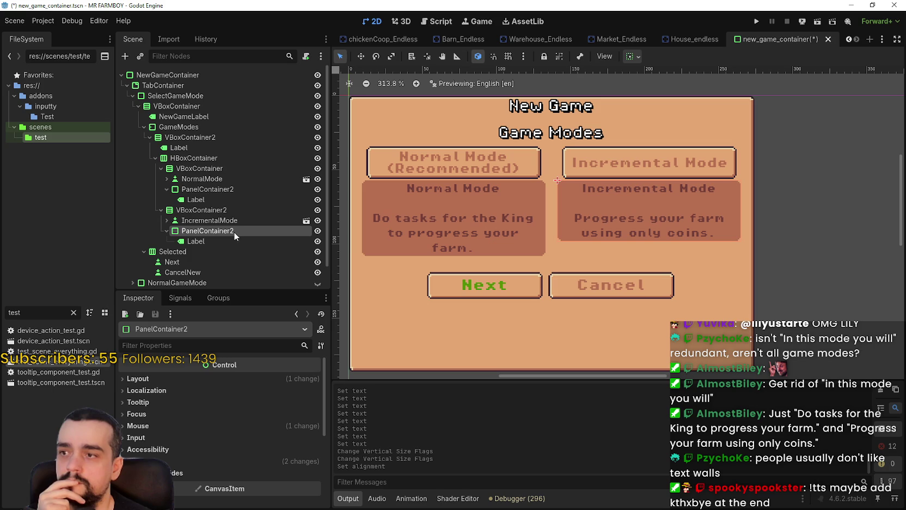
{"action": "scroll", "coordinate": [512, 243], "scroll_direction": "up", "scroll_amount": 1}
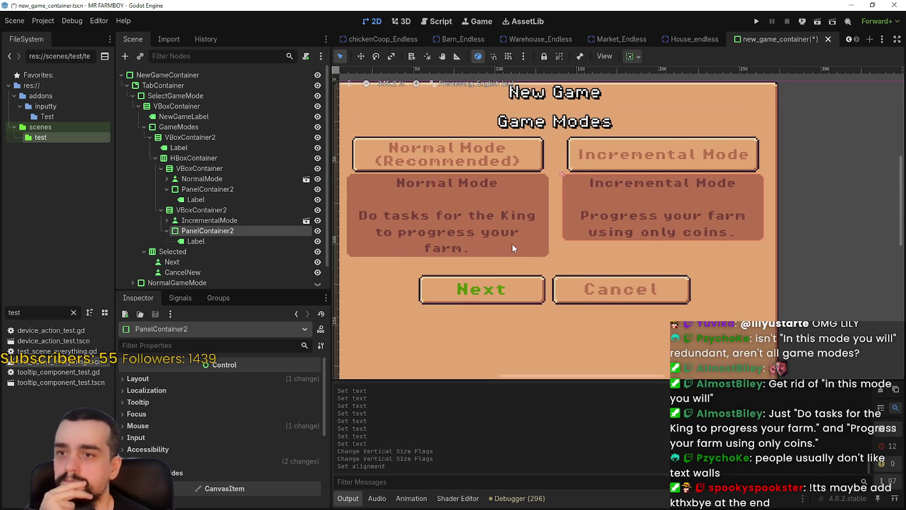
{"action": "scroll", "coordinate": [512, 246], "scroll_direction": "down", "scroll_amount": 3}
{"action": "left_click", "coordinate": [211, 378]}
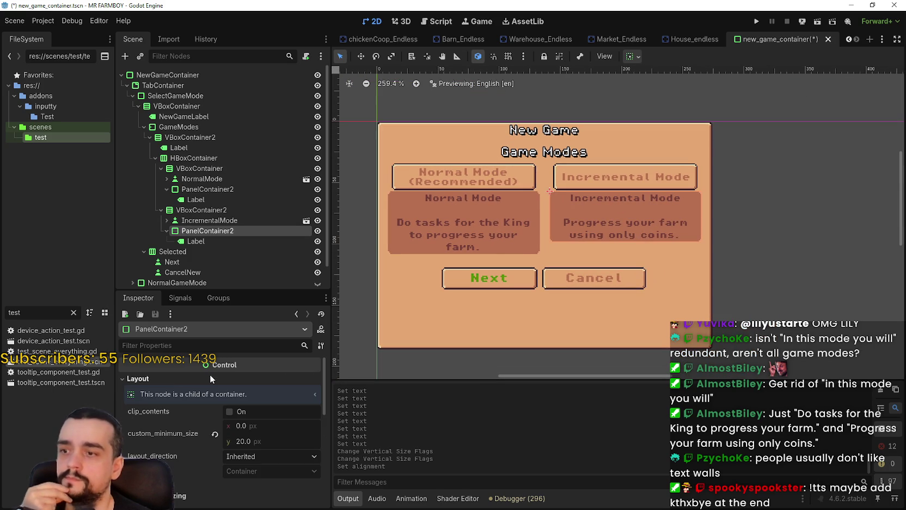
{"action": "left_click_drag", "start_coordinate": [243, 442], "coordinate": [318, 434]}
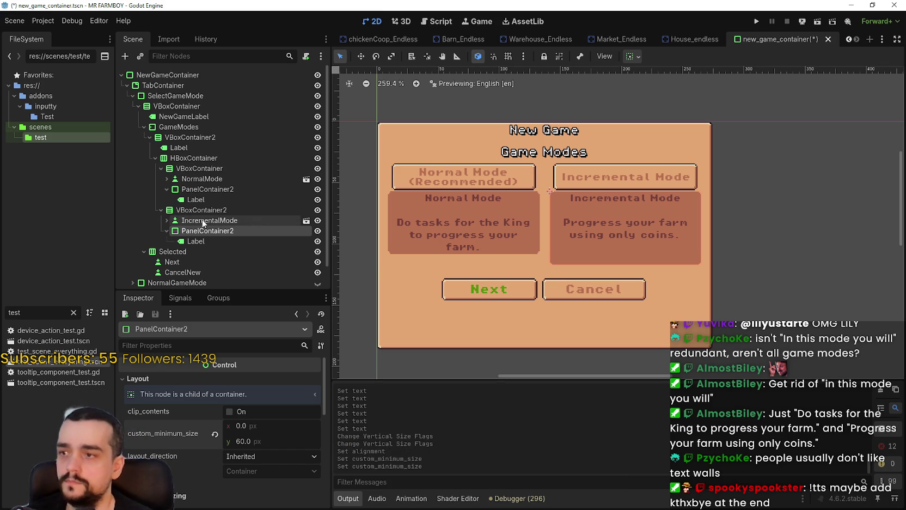
{"action": "left_click", "coordinate": [207, 189]}
{"action": "left_click", "coordinate": [221, 378]}
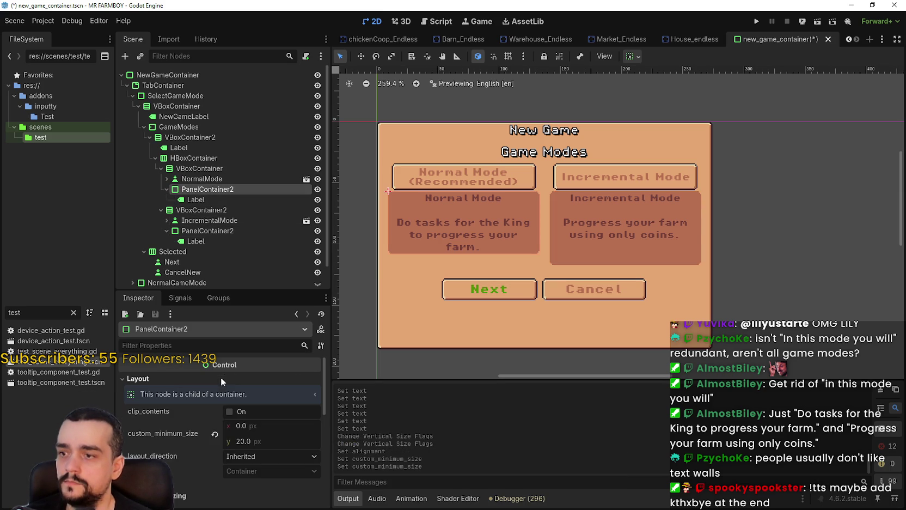
{"action": "type", "text": "0"}
{"action": "key", "text": "Return"}
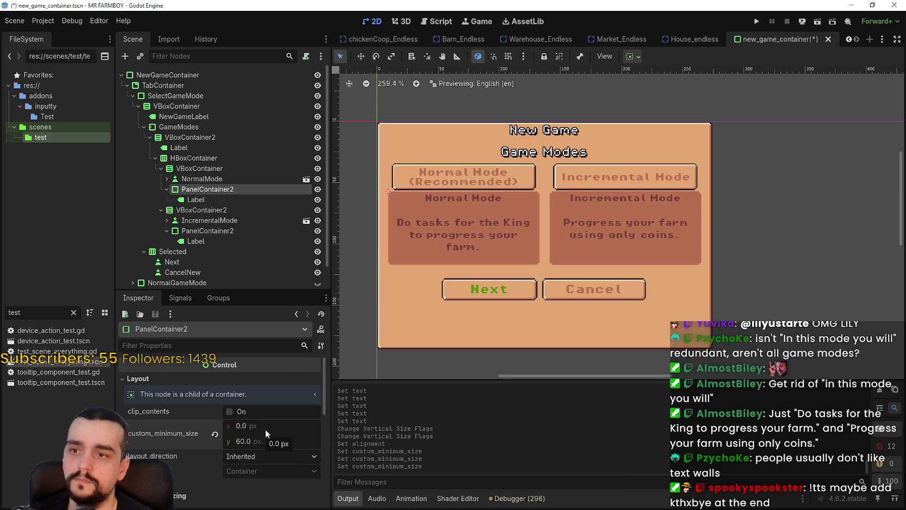
{"action": "scroll", "coordinate": [427, 239], "scroll_direction": "up", "scroll_amount": 1}
{"action": "key", "text": "ctrl+s"}
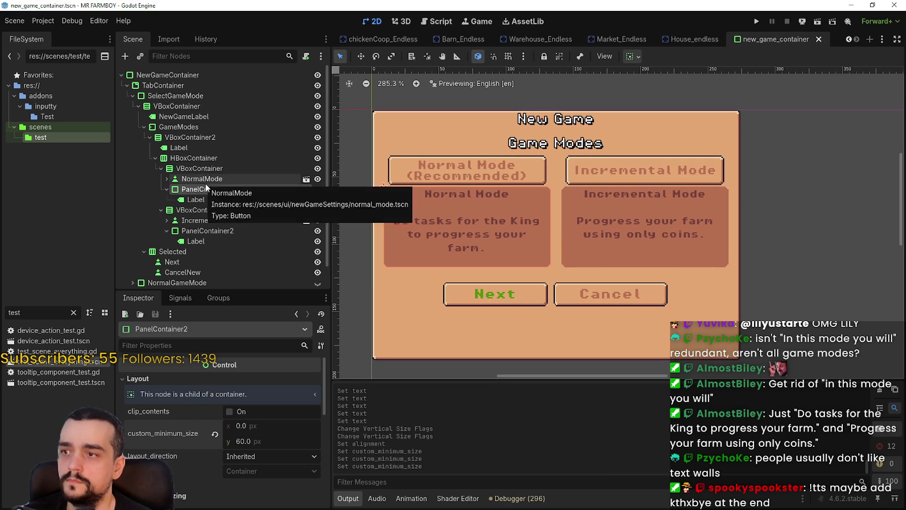
- Make the Normal Mode label fill its panel, with its text vertically centered
{"action": "left_click", "coordinate": [216, 200]}
{"action": "scroll", "coordinate": [258, 453], "scroll_direction": "down", "scroll_amount": 1}
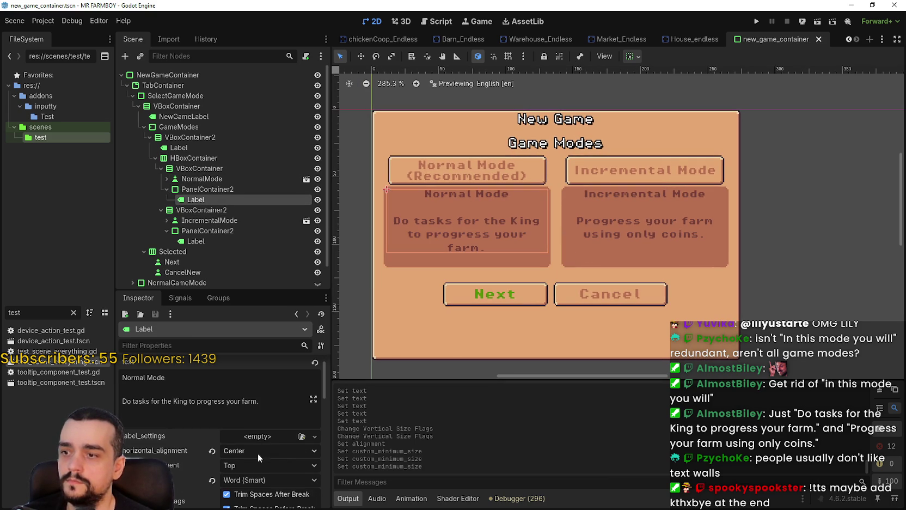
{"action": "left_click", "coordinate": [252, 467]}
{"action": "left_click", "coordinate": [257, 479]}
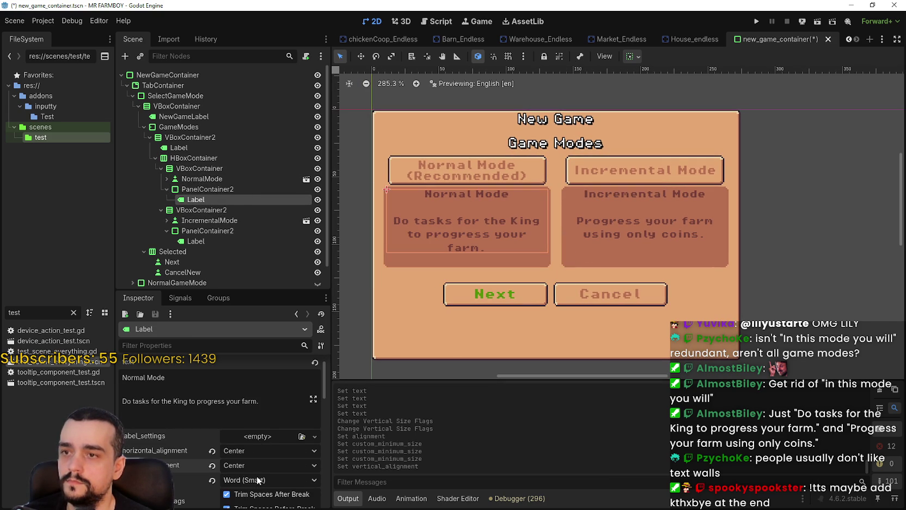
{"action": "left_click", "coordinate": [632, 56]}
{"action": "left_click", "coordinate": [688, 91]}
{"action": "left_click", "coordinate": [689, 149]}
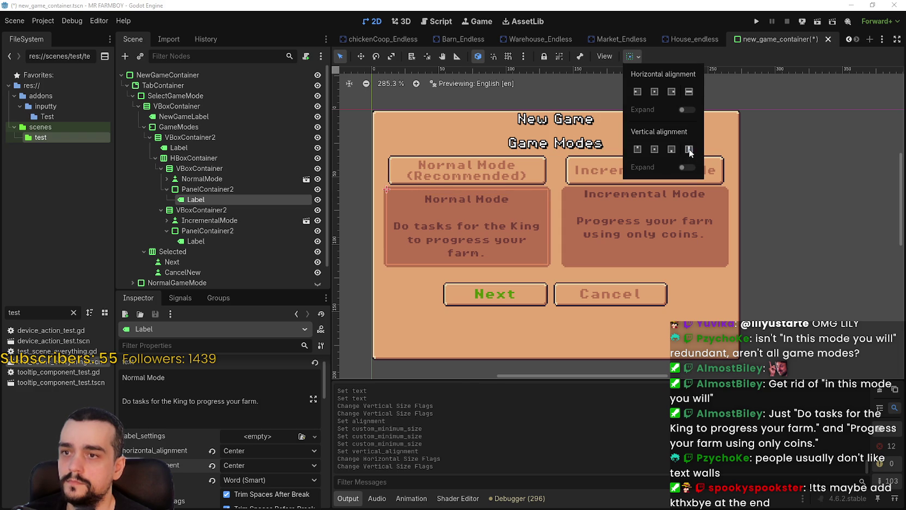
{"action": "left_click", "coordinate": [732, 66]}
- Make the Incremental Mode label fill its panel, with its text aligned to the top
{"action": "left_click", "coordinate": [217, 240]}
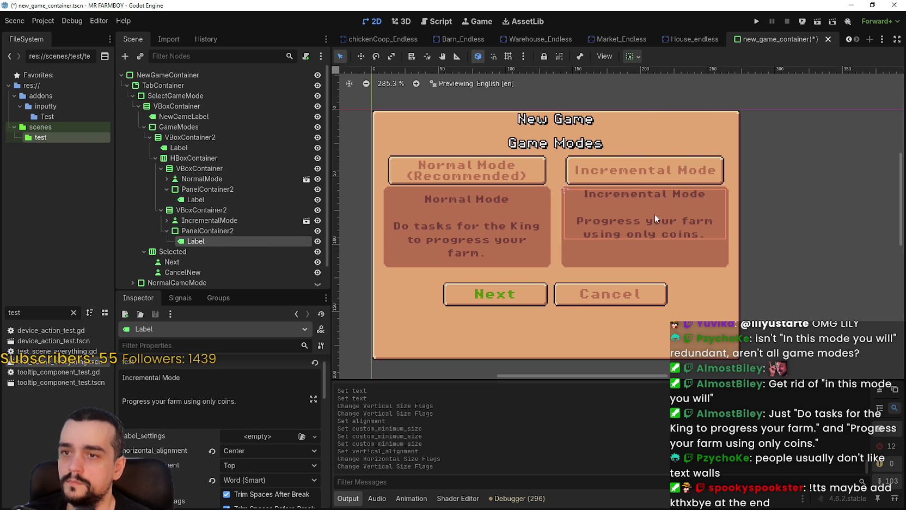
{"action": "left_click", "coordinate": [635, 56]}
{"action": "left_click", "coordinate": [689, 91]}
{"action": "left_click", "coordinate": [688, 149]}
{"action": "left_click", "coordinate": [717, 54]}
{"action": "left_click", "coordinate": [243, 466]}
{"action": "left_click", "coordinate": [239, 489]}
{"action": "scroll", "coordinate": [564, 298], "scroll_direction": "down", "scroll_amount": 1}
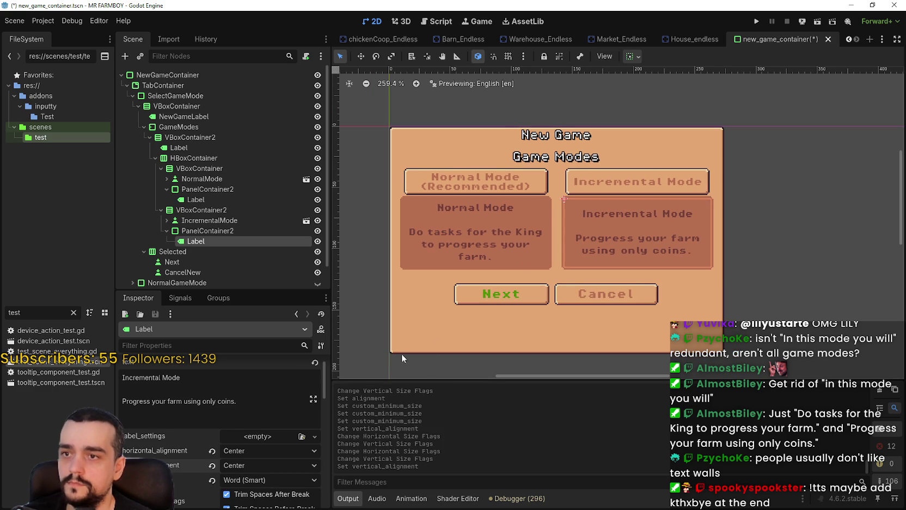
{"action": "left_click", "coordinate": [237, 466]}
{"action": "left_click", "coordinate": [250, 472]}
{"action": "scroll", "coordinate": [676, 207], "scroll_direction": "up", "scroll_amount": 2}
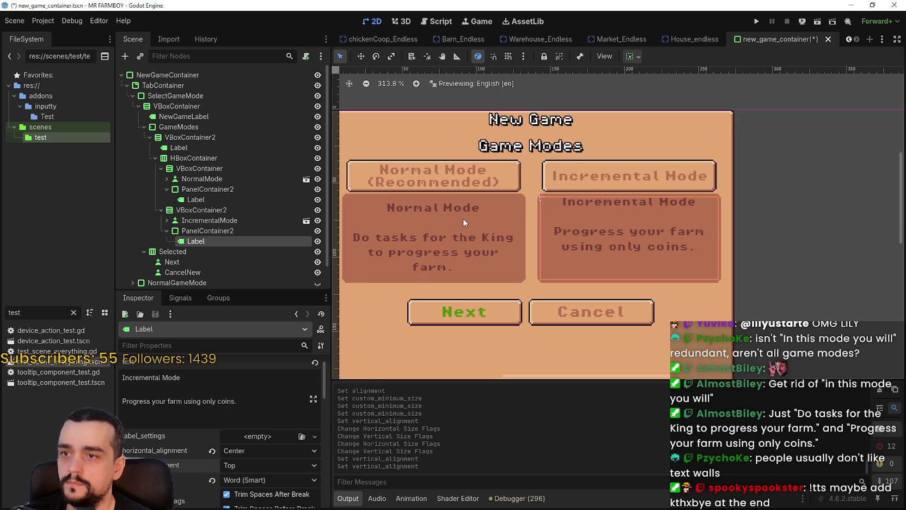
- Align the Normal Mode text to the top and save the scene
{"action": "left_click", "coordinate": [215, 200]}
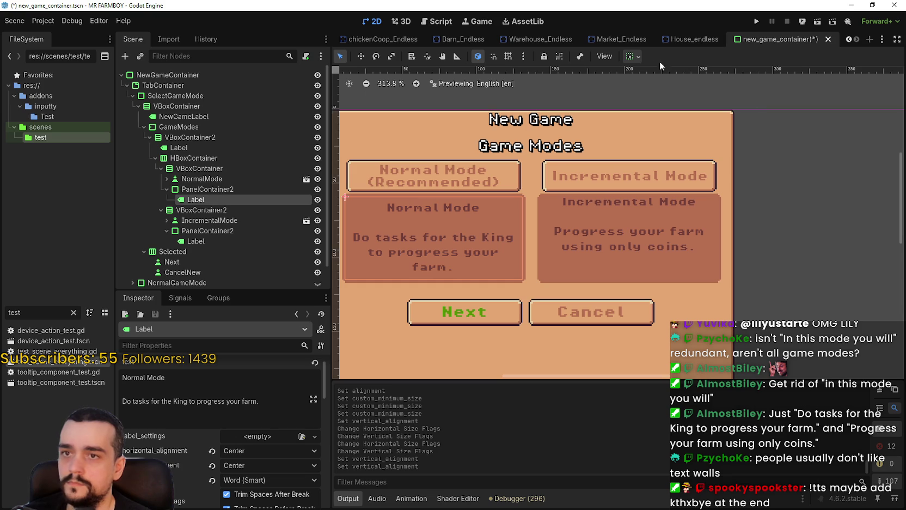
{"action": "left_click", "coordinate": [247, 465]}
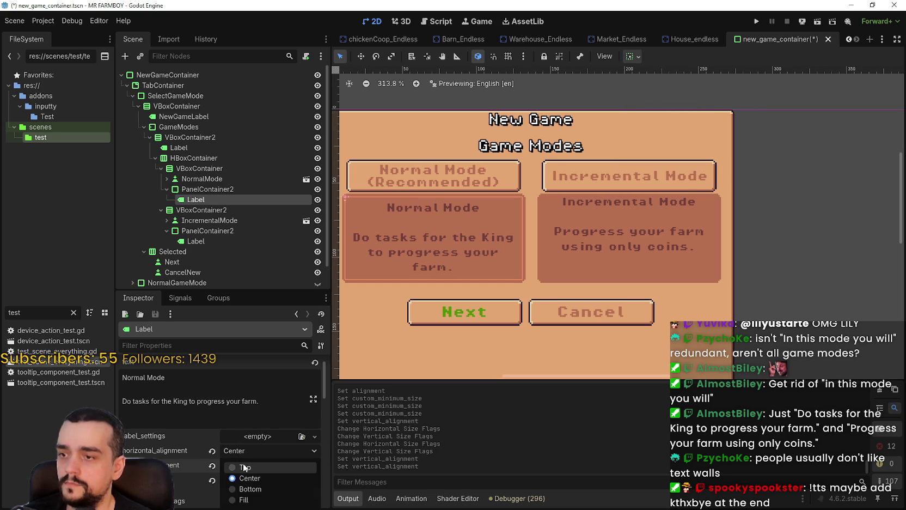
{"action": "left_click", "coordinate": [248, 475]}
{"action": "scroll", "coordinate": [597, 259], "scroll_direction": "down", "scroll_amount": 1}
{"action": "key", "text": "ctrl+s"}
{"action": "scroll", "coordinate": [751, 306], "scroll_direction": "down", "scroll_amount": 1}
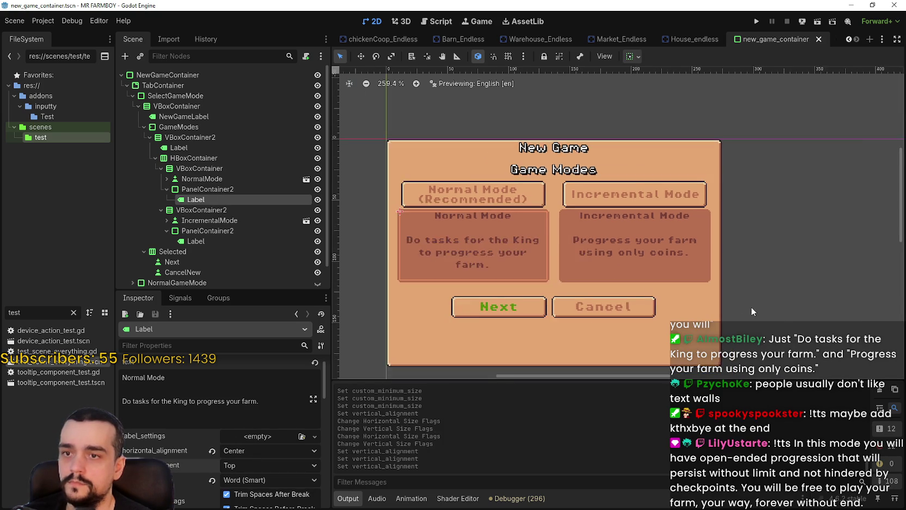
{"action": "scroll", "coordinate": [774, 294], "scroll_direction": "down", "scroll_amount": 1}
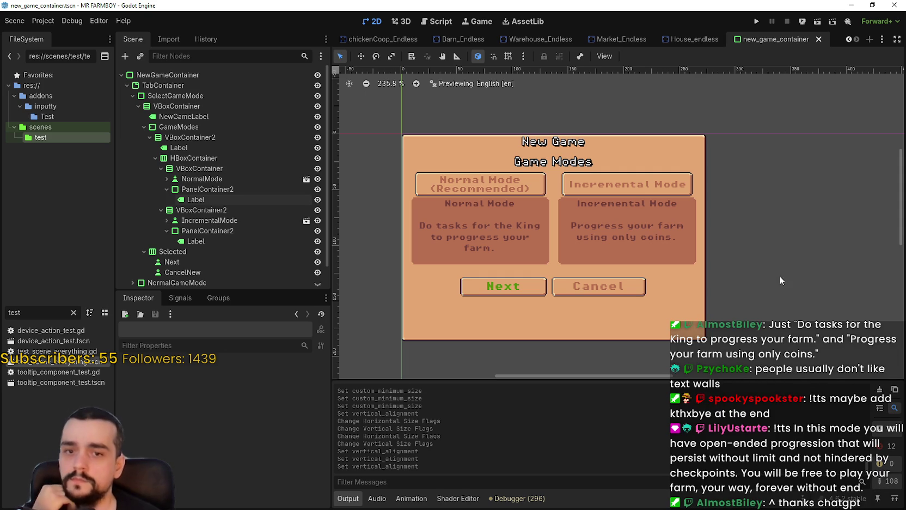
- Set the Incremental Mode label text to 'Progress your farm using only coins.' and check it on the canvas
{"action": "scroll", "coordinate": [780, 276], "scroll_direction": "up", "scroll_amount": 3}
{"action": "left_click", "coordinate": [641, 286]}
{"action": "scroll", "coordinate": [641, 290], "scroll_direction": "down", "scroll_amount": 1}
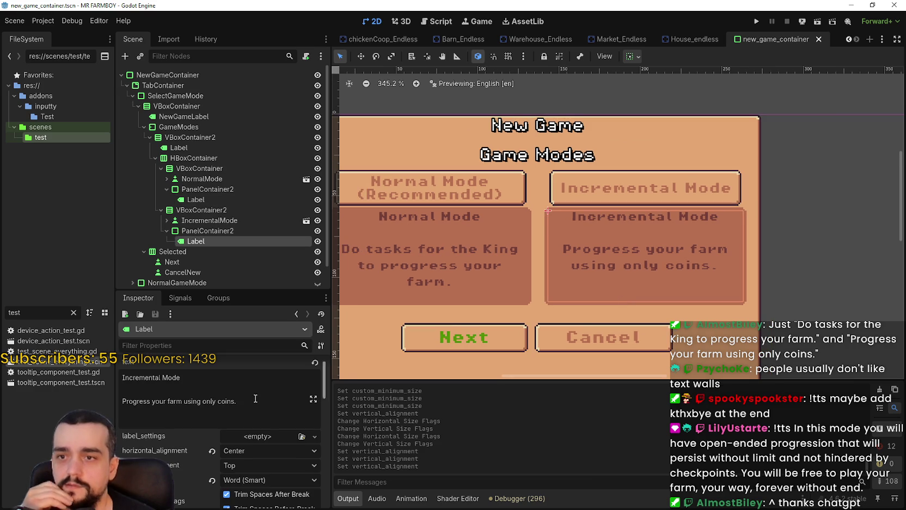
{"action": "left_click_drag", "start_coordinate": [236, 402], "coordinate": [112, 404]}
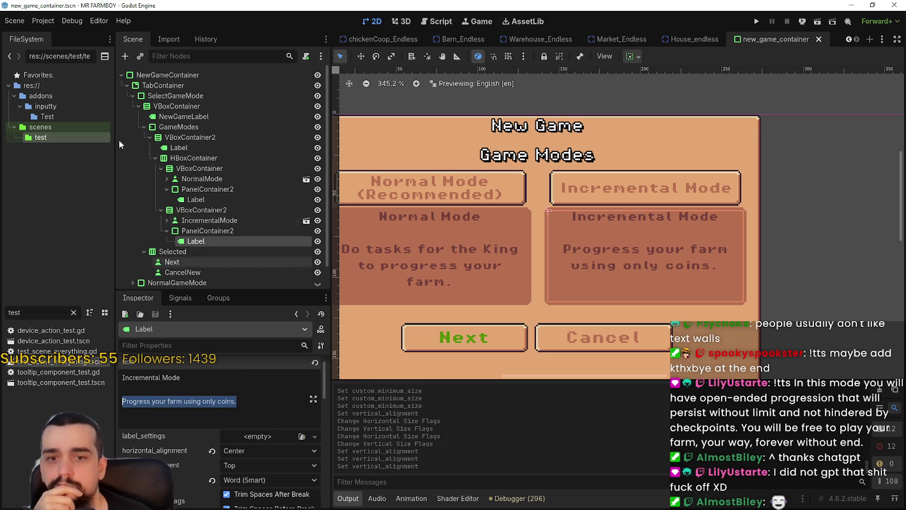
{"action": "scroll", "coordinate": [180, 262], "scroll_direction": "down", "scroll_amount": 1}
{"action": "scroll", "coordinate": [552, 269], "scroll_direction": "down", "scroll_amount": 2}
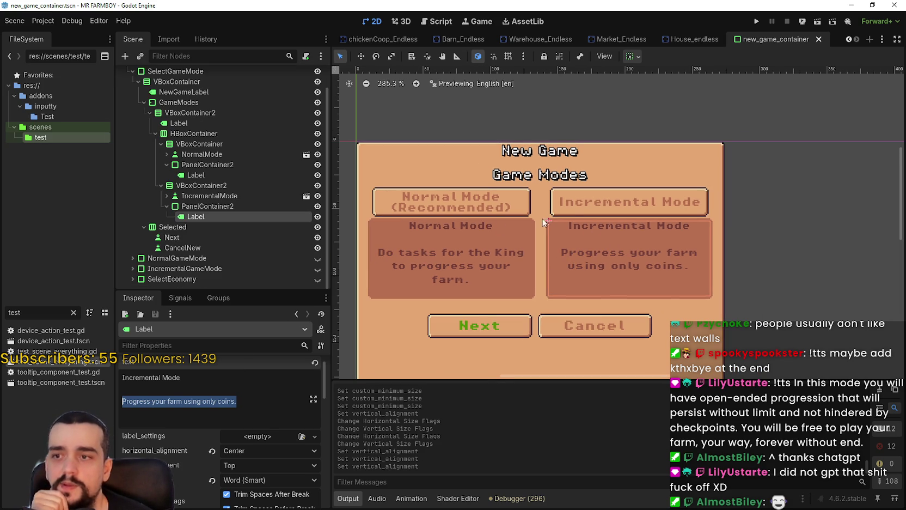
{"action": "scroll", "coordinate": [590, 285], "scroll_direction": "left", "scroll_amount": 1}
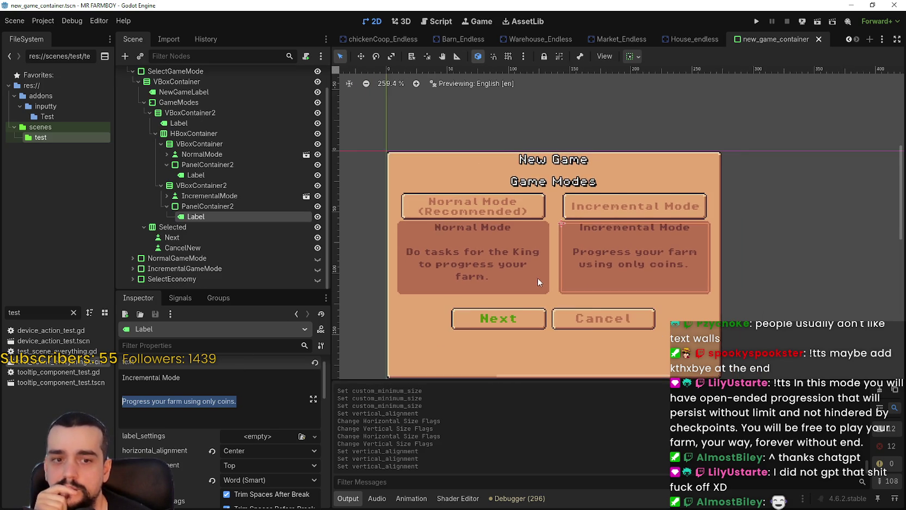
{"action": "scroll", "coordinate": [711, 303], "scroll_direction": "down", "scroll_amount": 1}
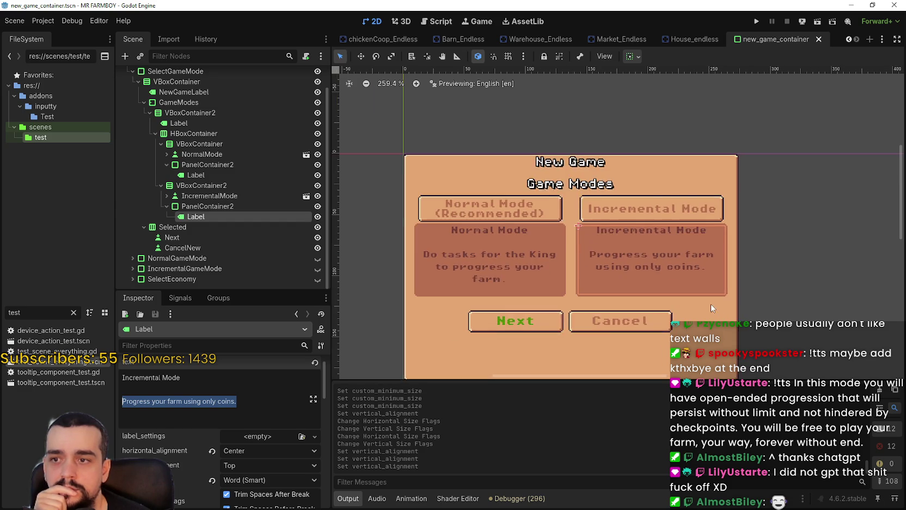
{"action": "scroll", "coordinate": [724, 289], "scroll_direction": "left", "scroll_amount": 2}
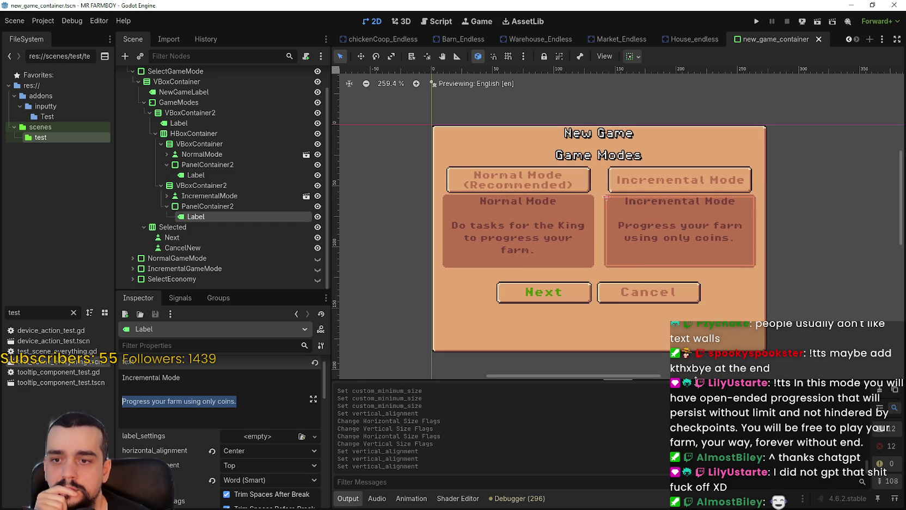
{"action": "scroll", "coordinate": [710, 330], "scroll_direction": "left", "scroll_amount": 1}
{"action": "scroll", "coordinate": [710, 331], "scroll_direction": "left", "scroll_amount": 2}
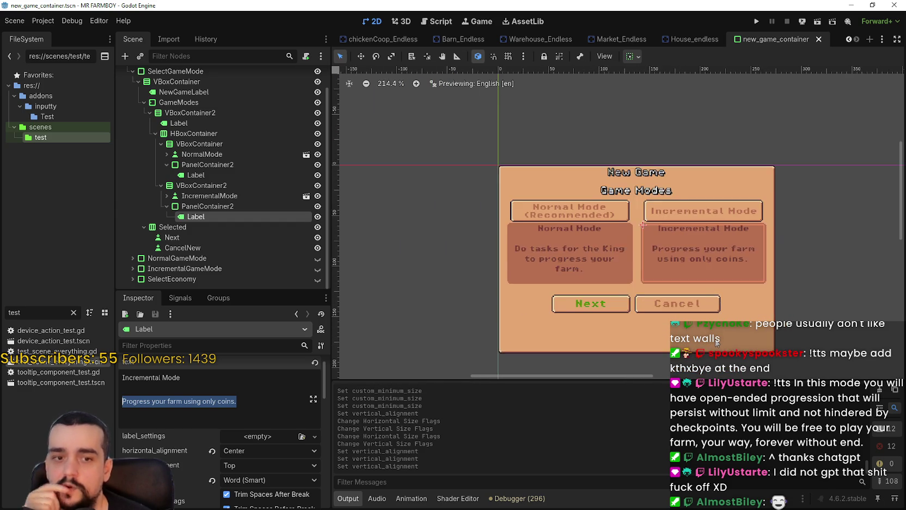
{"action": "scroll", "coordinate": [716, 338], "scroll_direction": "up", "scroll_amount": 1}
{"action": "scroll", "coordinate": [782, 368], "scroll_direction": "down", "scroll_amount": 1}
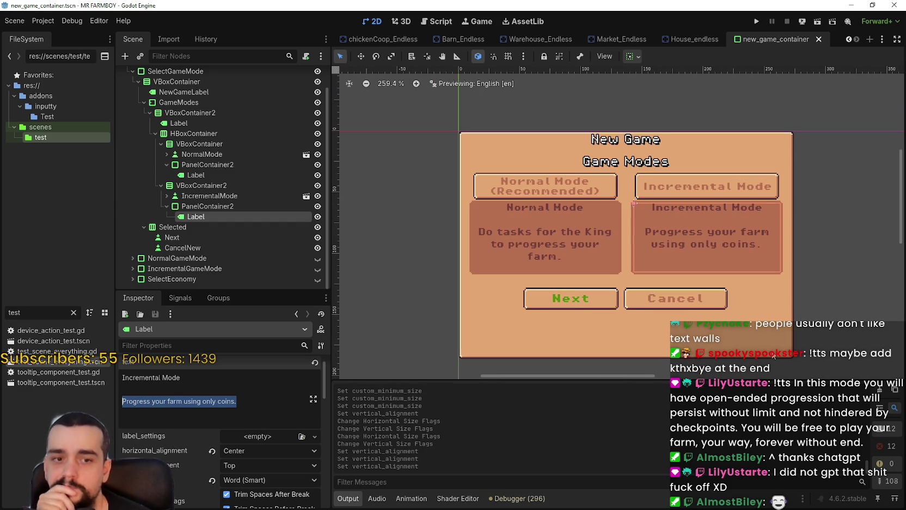
{"action": "left_click_drag", "start_coordinate": [764, 346], "coordinate": [754, 329]}
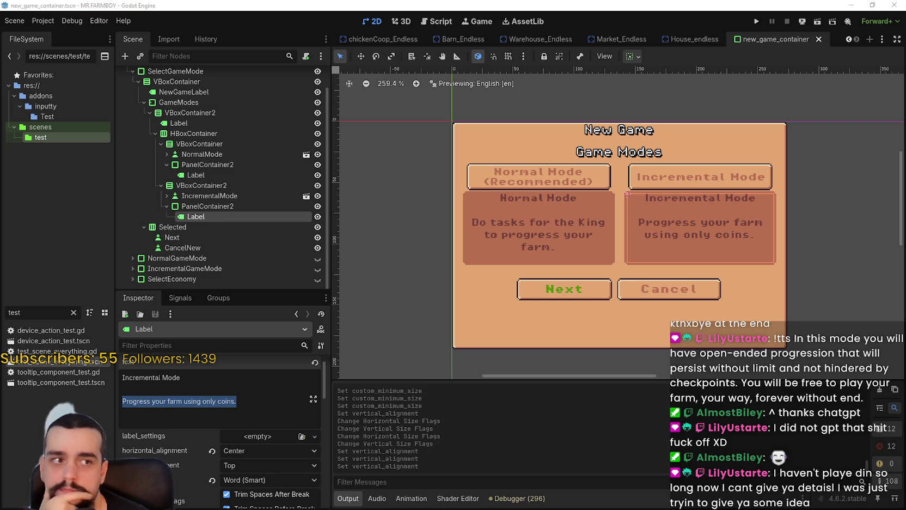
- Review the Normal and Incremental Mode label texts in the Inspector and save the scene
{"action": "left_click", "coordinate": [474, 262]}
{"action": "left_click", "coordinate": [238, 415]}
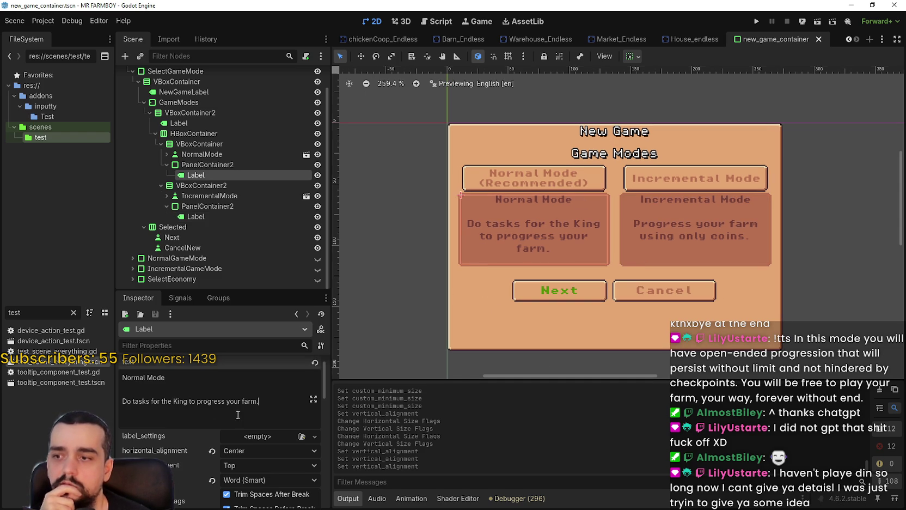
{"action": "left_click", "coordinate": [734, 251]}
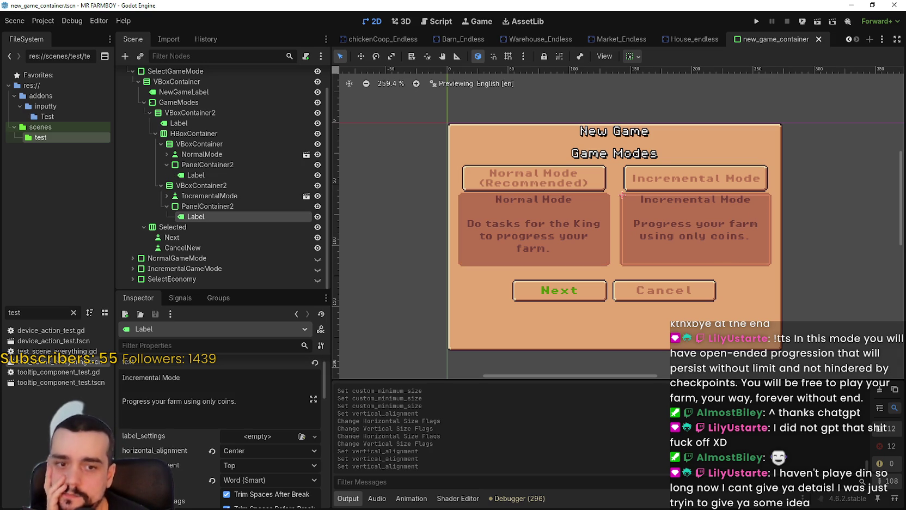
{"action": "scroll", "coordinate": [717, 254], "scroll_direction": "right", "scroll_amount": 1}
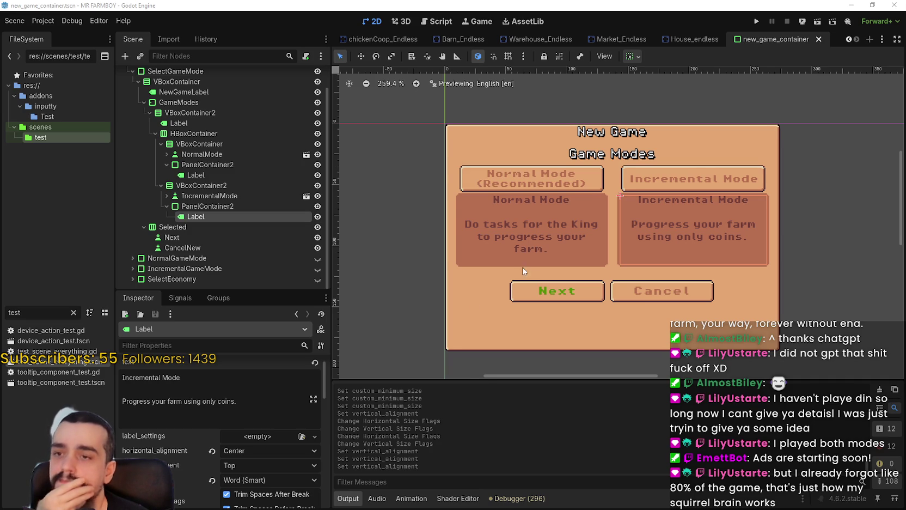
{"action": "scroll", "coordinate": [500, 246], "scroll_direction": "up", "scroll_amount": 1}
{"action": "scroll", "coordinate": [500, 246], "scroll_direction": "down", "scroll_amount": 1}
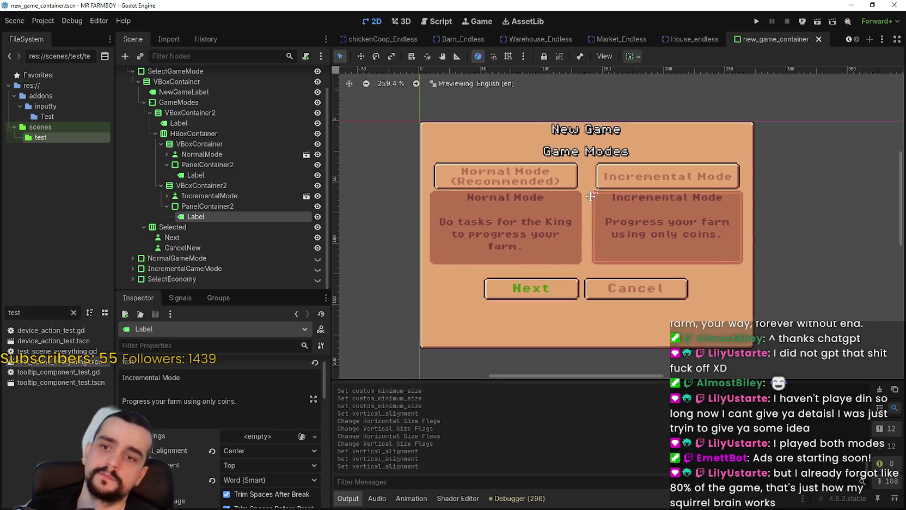
{"action": "key", "text": "ctrl+s"}
{"action": "scroll", "coordinate": [590, 196], "scroll_direction": "up", "scroll_amount": 1}
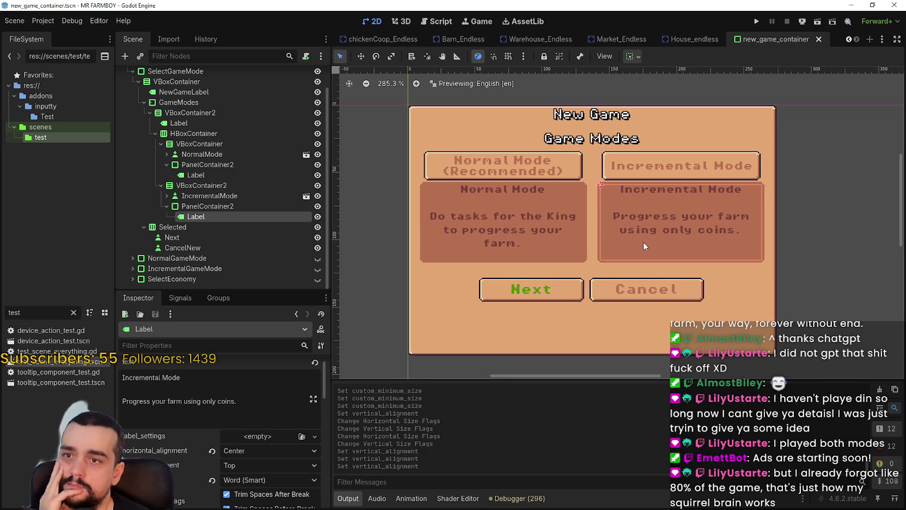
{"action": "scroll", "coordinate": [643, 247], "scroll_direction": "down", "scroll_amount": 2}
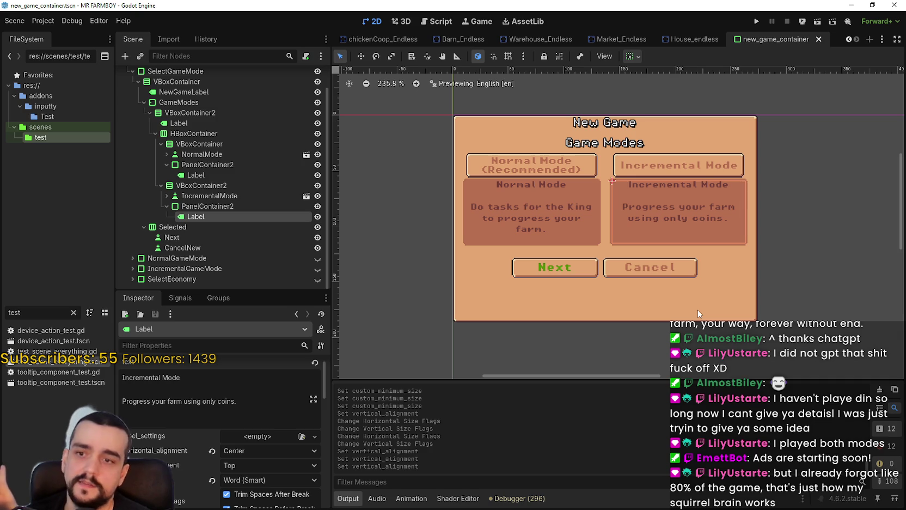
- Enable Vertical Expand on the container holding the Next and Cancel buttons
{"action": "left_click", "coordinate": [217, 226]}
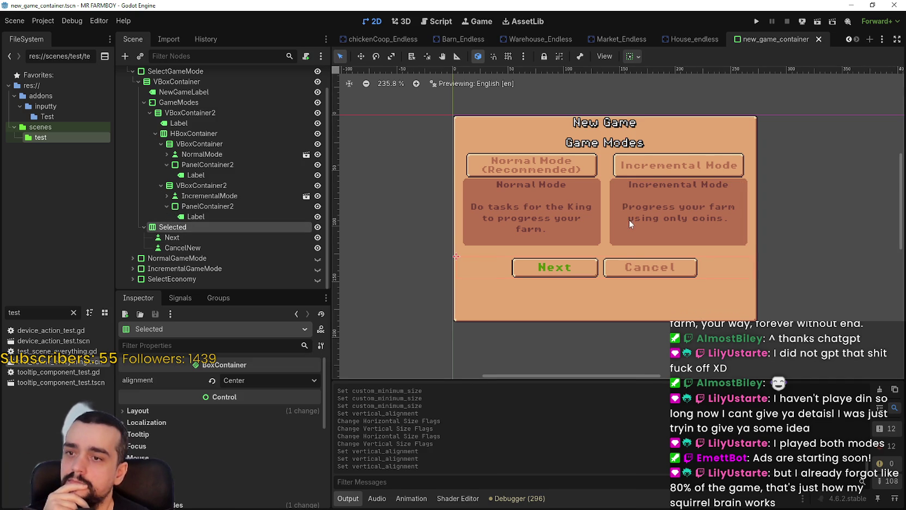
{"action": "scroll", "coordinate": [628, 220], "scroll_direction": "up", "scroll_amount": 2}
{"action": "left_click", "coordinate": [631, 58]}
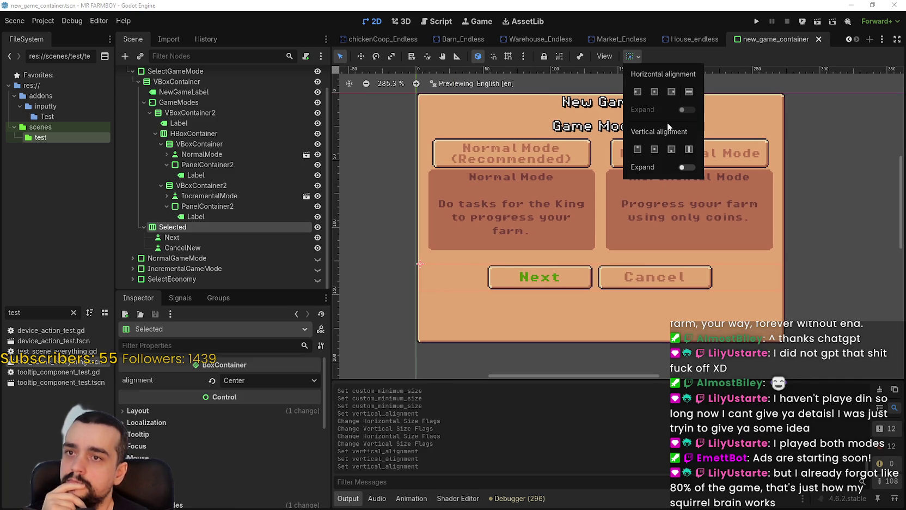
{"action": "left_click", "coordinate": [685, 166]}
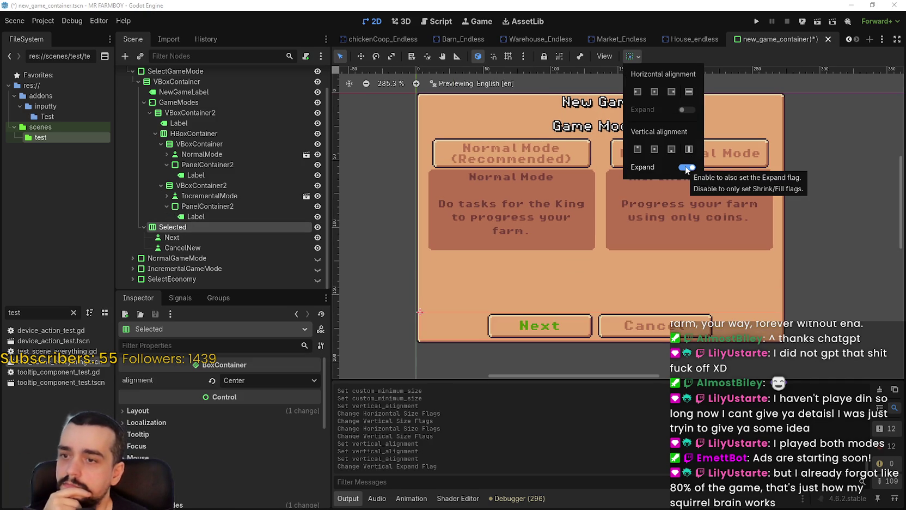
{"action": "left_click", "coordinate": [719, 58]}
{"action": "scroll", "coordinate": [640, 227], "scroll_direction": "down", "scroll_amount": 3}
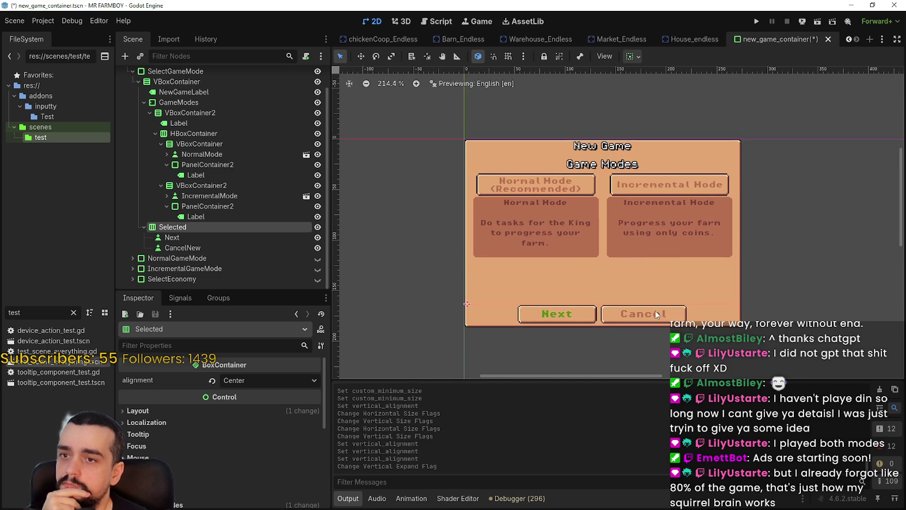
{"action": "scroll", "coordinate": [656, 313], "scroll_direction": "up", "scroll_amount": 1}
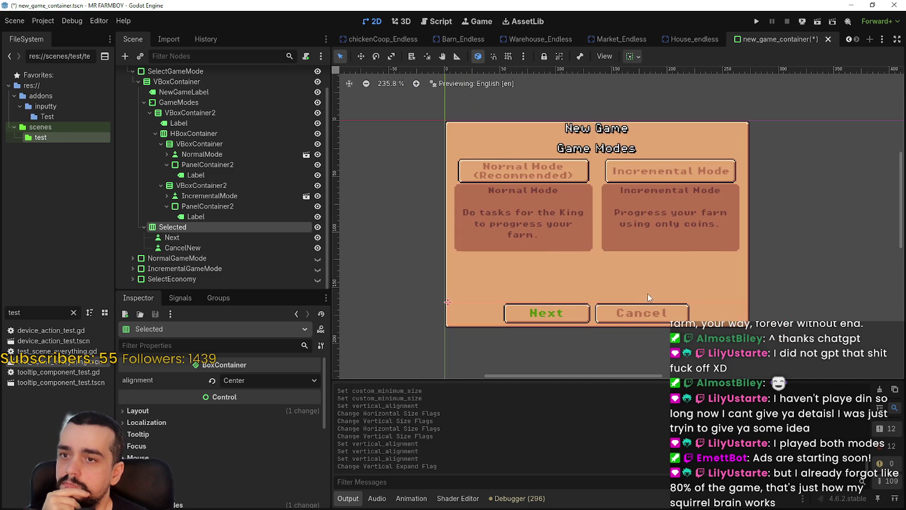
- Change the GameModes container's Fill/Expand size flags
{"action": "left_click", "coordinate": [182, 104]}
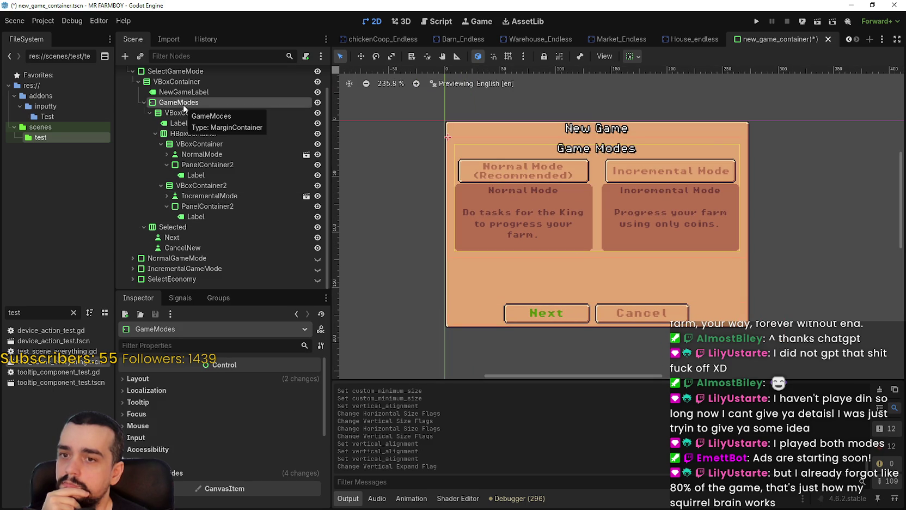
{"action": "scroll", "coordinate": [554, 159], "scroll_direction": "up", "scroll_amount": 7}
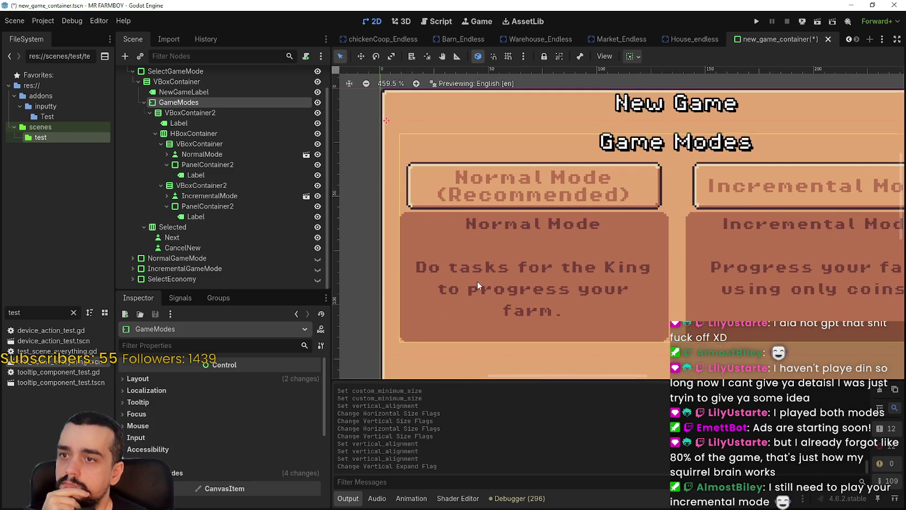
{"action": "scroll", "coordinate": [477, 280], "scroll_direction": "down", "scroll_amount": 5}
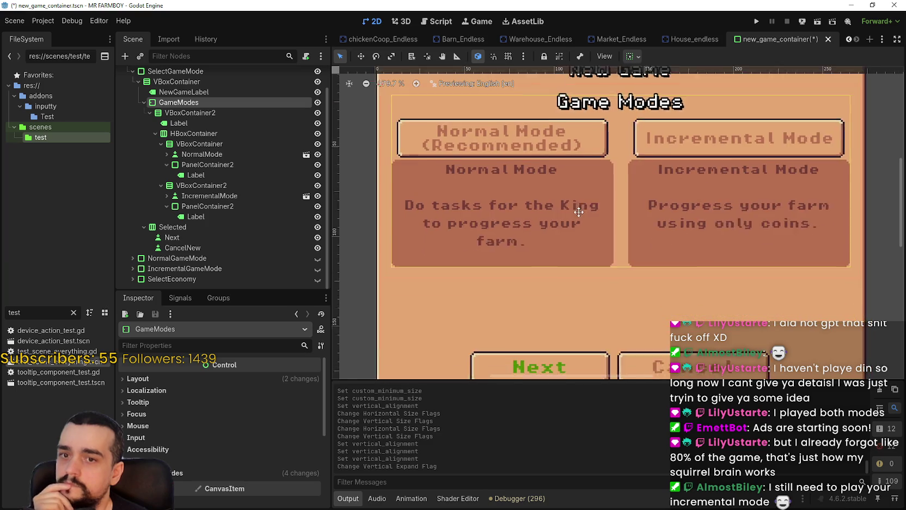
{"action": "scroll", "coordinate": [578, 211], "scroll_direction": "down", "scroll_amount": 2}
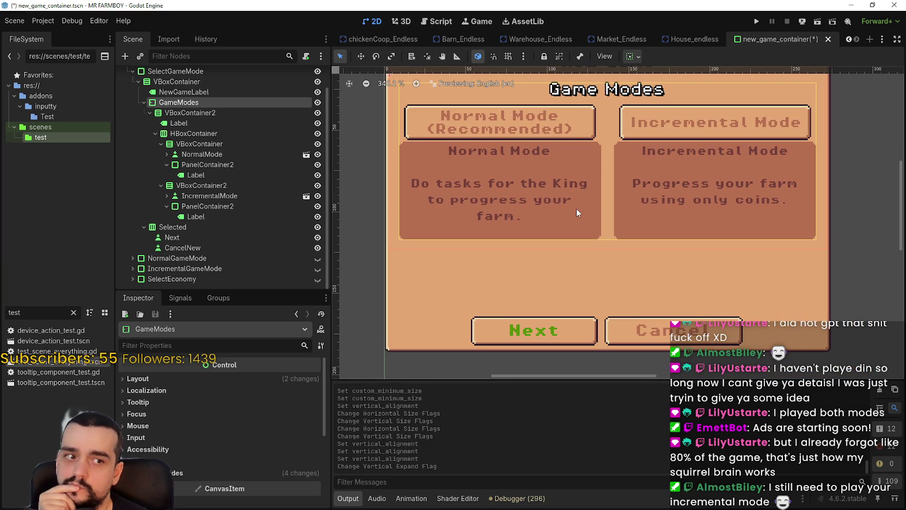
{"action": "left_click_drag", "start_coordinate": [576, 208], "coordinate": [565, 221]}
{"action": "scroll", "coordinate": [565, 222], "scroll_direction": "down", "scroll_amount": 1}
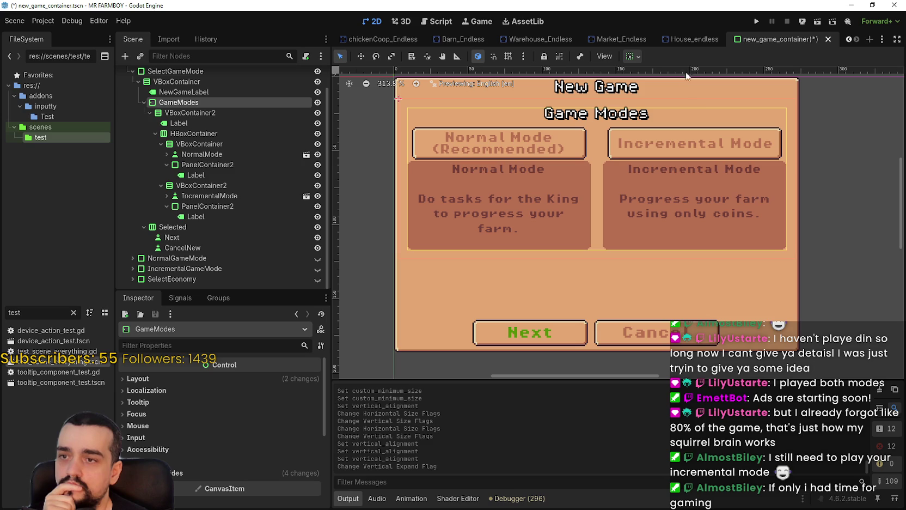
{"action": "left_click", "coordinate": [636, 57]}
{"action": "left_click", "coordinate": [654, 149]}
{"action": "left_click", "coordinate": [689, 91]}
{"action": "left_click", "coordinate": [689, 148]}
{"action": "left_click", "coordinate": [734, 54]}
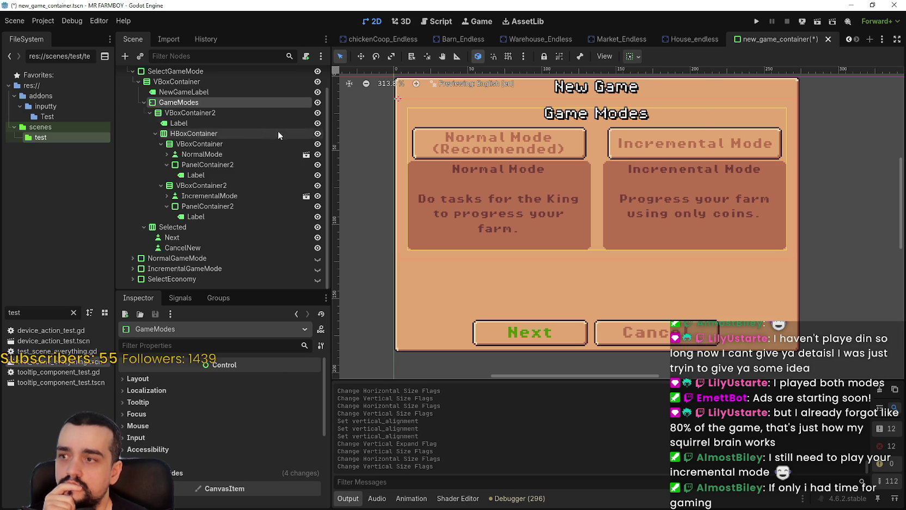
- Try Vertical Expand on the GameModes container, then revert it
{"action": "left_click", "coordinate": [210, 81]}
{"action": "scroll", "coordinate": [462, 266], "scroll_direction": "up", "scroll_amount": 5}
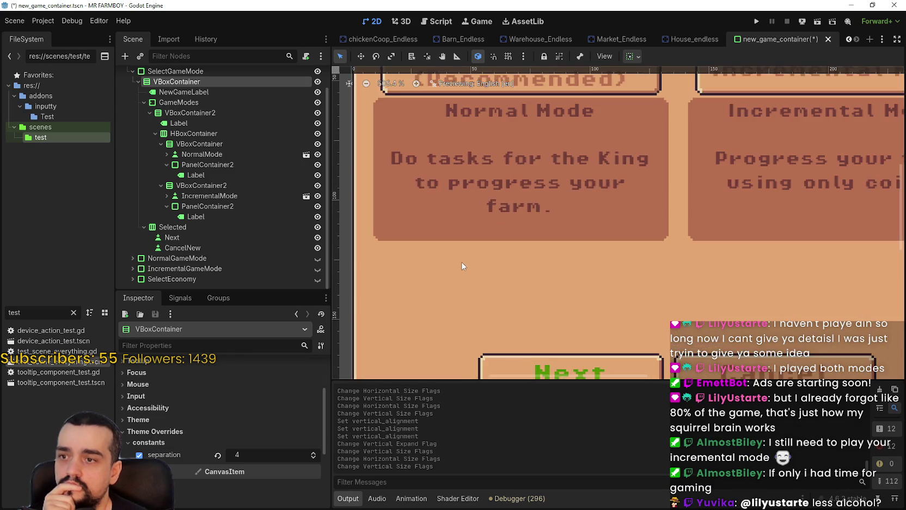
{"action": "scroll", "coordinate": [493, 118], "scroll_direction": "down", "scroll_amount": 3}
{"action": "scroll", "coordinate": [417, 309], "scroll_direction": "up", "scroll_amount": 1}
{"action": "scroll", "coordinate": [426, 293], "scroll_direction": "up", "scroll_amount": 3}
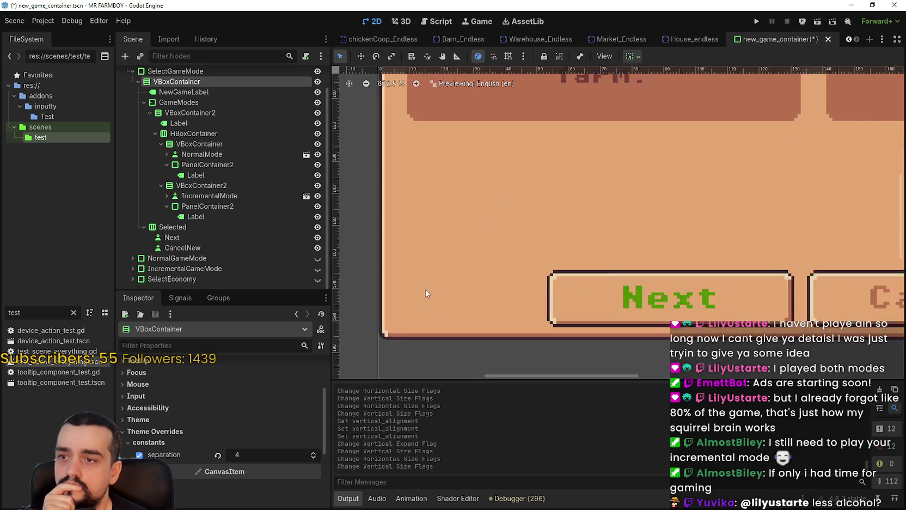
{"action": "scroll", "coordinate": [426, 293], "scroll_direction": "down", "scroll_amount": 5}
{"action": "left_click", "coordinate": [194, 112]}
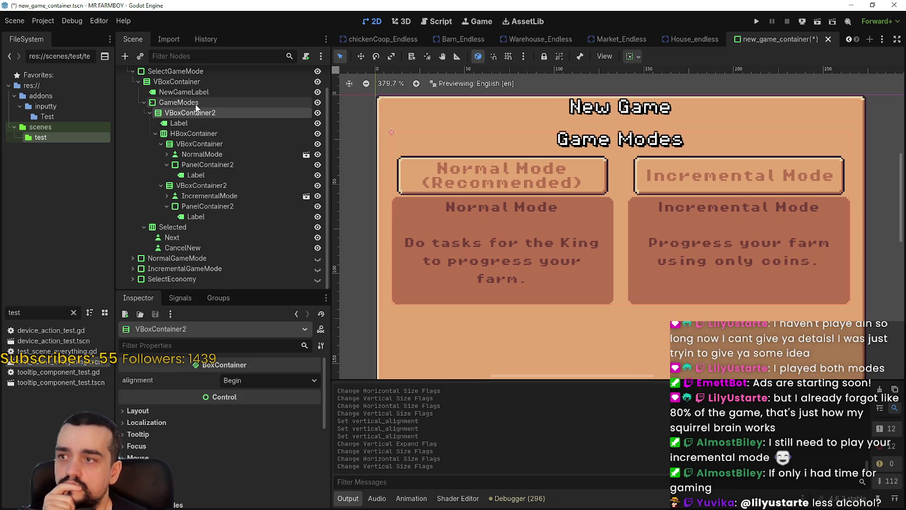
{"action": "left_click", "coordinate": [195, 103]}
{"action": "scroll", "coordinate": [721, 203], "scroll_direction": "down", "scroll_amount": 3}
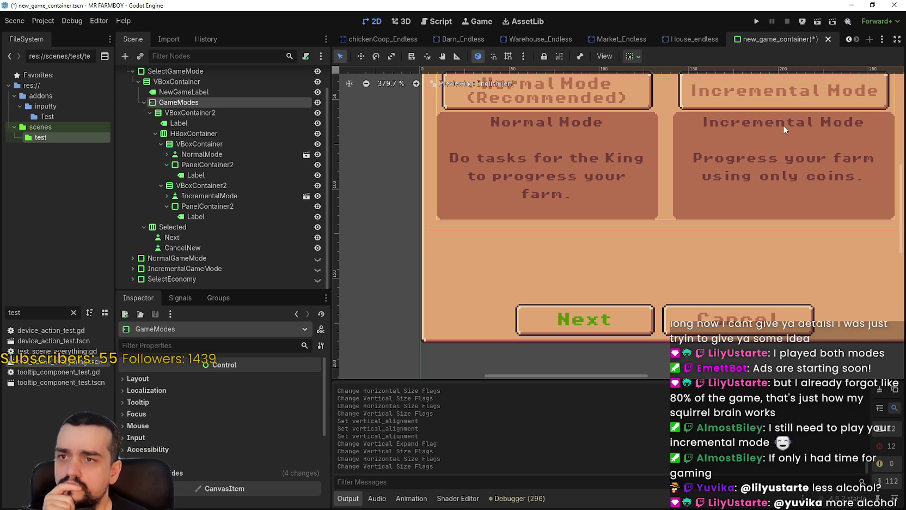
{"action": "left_click", "coordinate": [631, 56]}
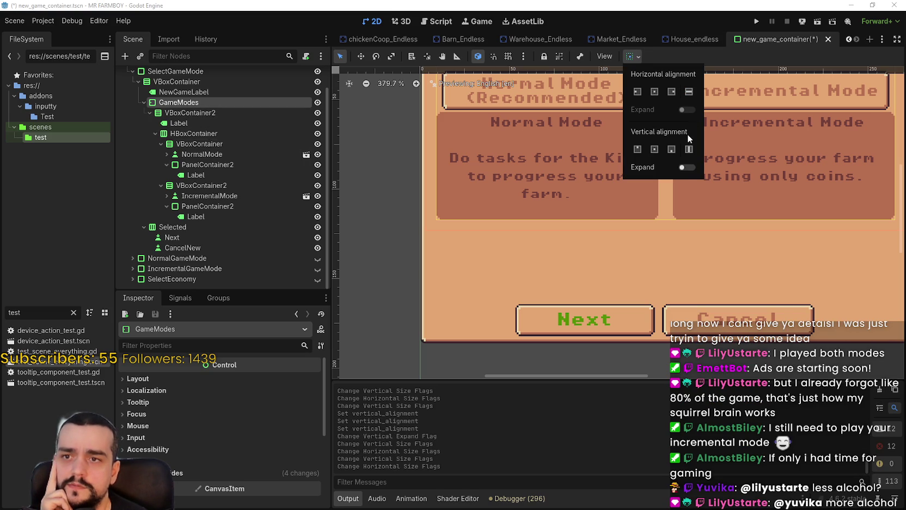
{"action": "left_click", "coordinate": [687, 167]}
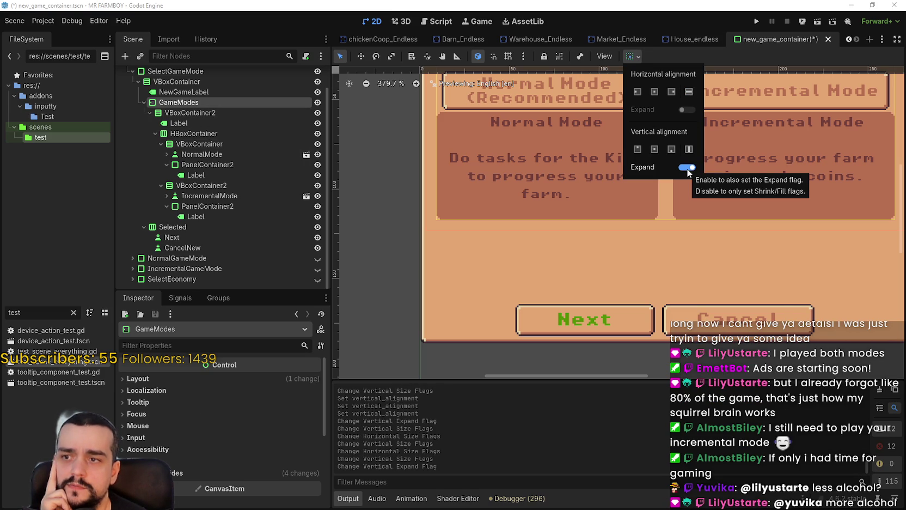
{"action": "left_click", "coordinate": [687, 168]}
- Set VBoxContainer2 inside GameModes to fill vertically
{"action": "left_click", "coordinate": [190, 113]}
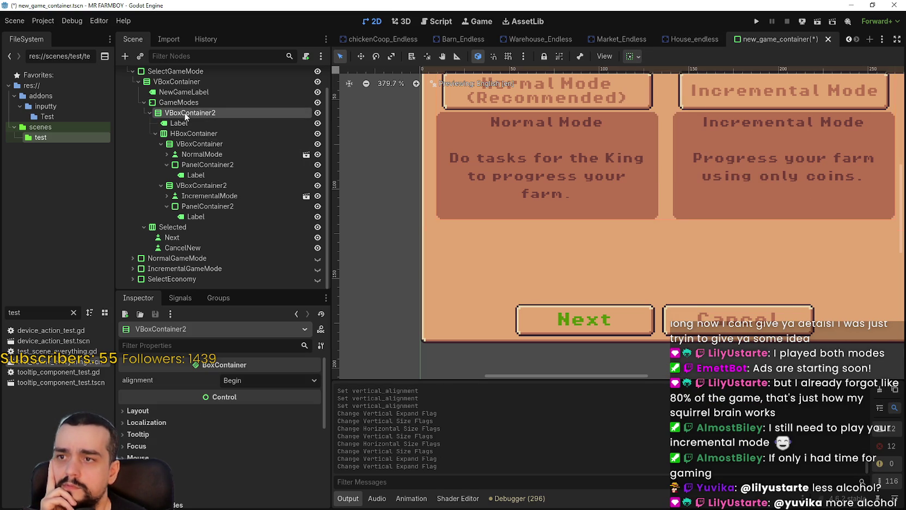
{"action": "scroll", "coordinate": [613, 205], "scroll_direction": "down", "scroll_amount": 1}
{"action": "scroll", "coordinate": [614, 205], "scroll_direction": "up", "scroll_amount": 1}
{"action": "left_click", "coordinate": [638, 57]}
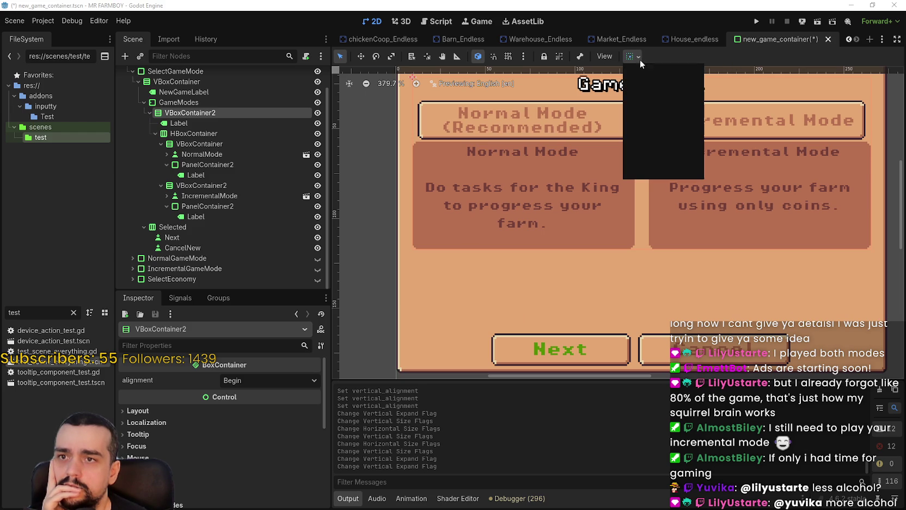
{"action": "left_click", "coordinate": [689, 93]}
{"action": "left_click", "coordinate": [689, 149]}
{"action": "left_click", "coordinate": [691, 150]}
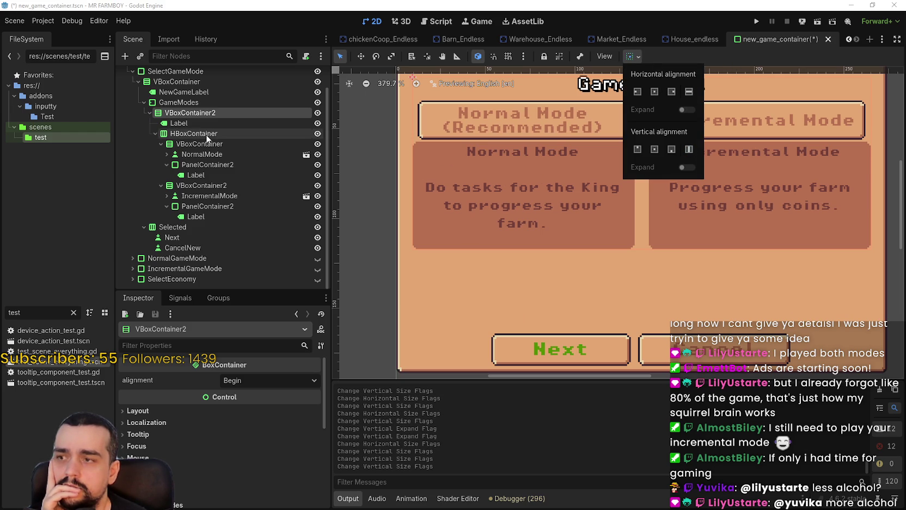
{"action": "left_click", "coordinate": [183, 135]}
- Make the HBoxContainer holding both modes fill vertically, testing and reverting Vertical Expand
{"action": "left_click", "coordinate": [183, 135]}
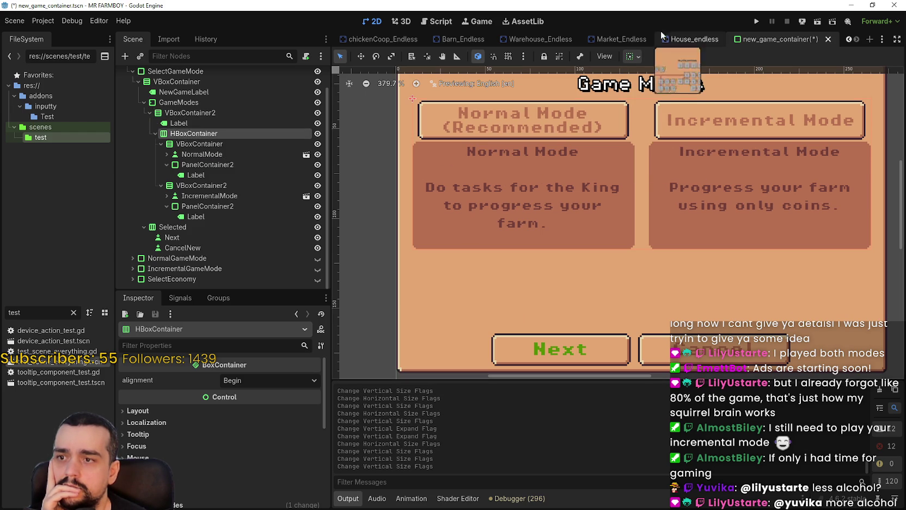
{"action": "left_click", "coordinate": [638, 57]}
{"action": "left_click", "coordinate": [690, 150]}
{"action": "left_click", "coordinate": [690, 150]}
{"action": "left_click", "coordinate": [690, 151]}
{"action": "left_click", "coordinate": [686, 168]}
{"action": "left_click", "coordinate": [686, 168]}
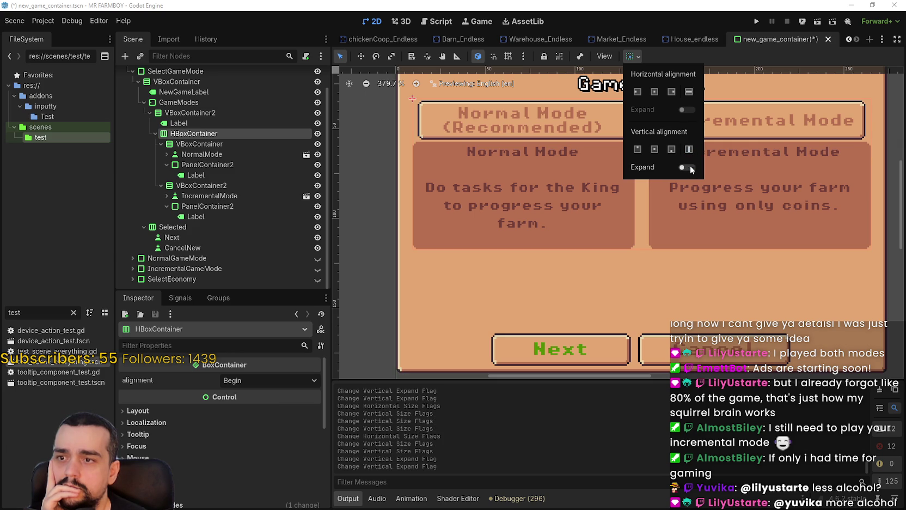
{"action": "left_click", "coordinate": [174, 137]}
- Adjust the size flags of the Normal Mode VBoxContainer
{"action": "left_click", "coordinate": [180, 144]}
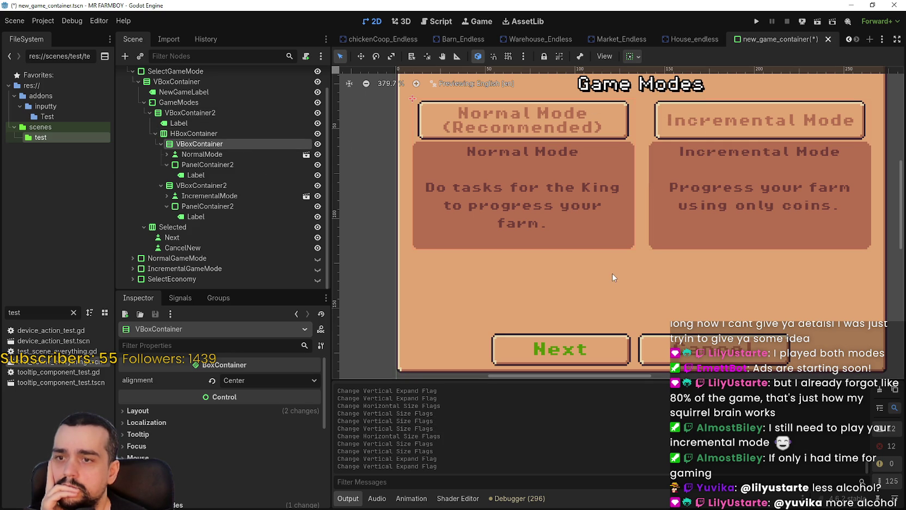
{"action": "left_click", "coordinate": [630, 56]}
{"action": "left_click", "coordinate": [688, 91]}
{"action": "left_click", "coordinate": [689, 150]}
{"action": "scroll", "coordinate": [525, 229], "scroll_direction": "up", "scroll_amount": 1}
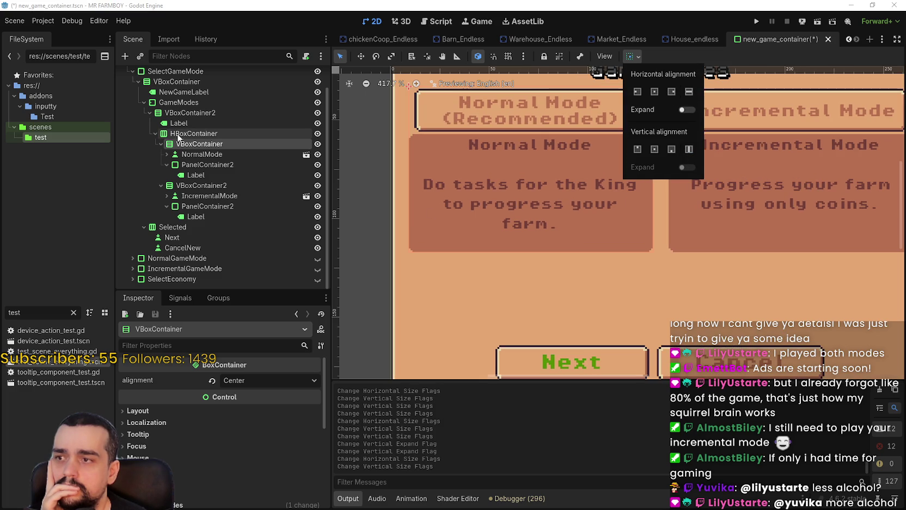
{"action": "left_click", "coordinate": [189, 133]}
{"action": "left_click", "coordinate": [196, 112]}
{"action": "left_click", "coordinate": [198, 92]}
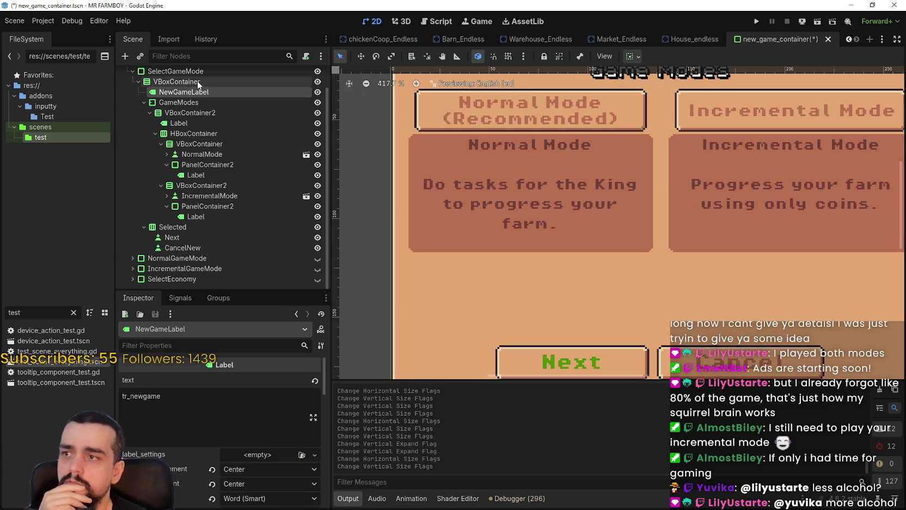
{"action": "left_click", "coordinate": [197, 80]}
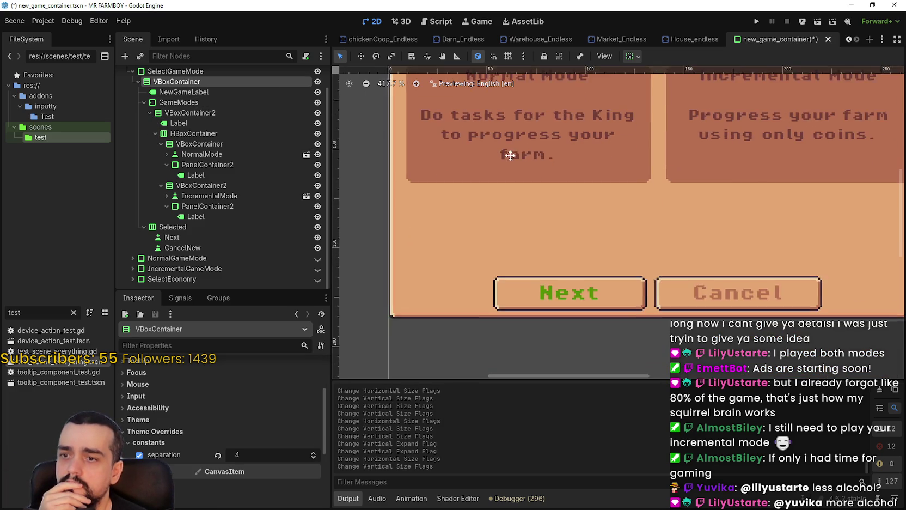
- Turn off Vertical Expand on the Selected row holding Next and Cancel
{"action": "left_click", "coordinate": [240, 229]}
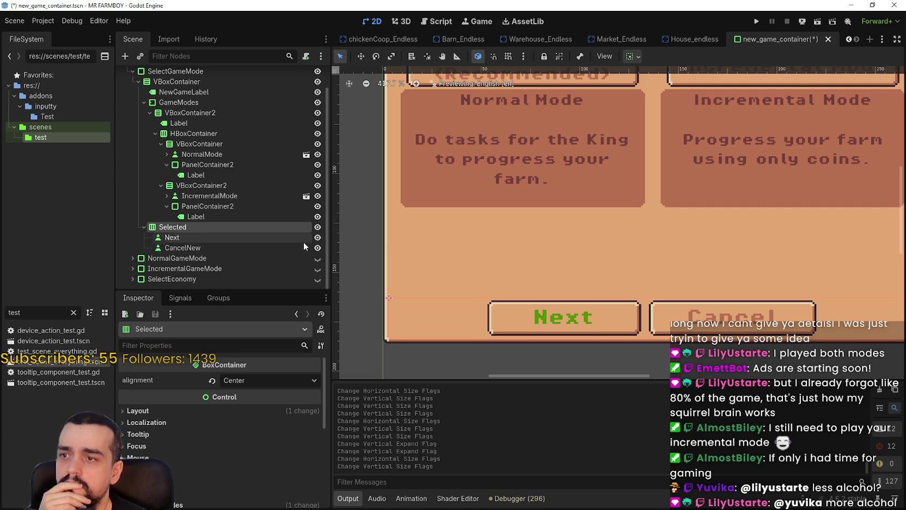
{"action": "left_click", "coordinate": [631, 56]}
{"action": "left_click", "coordinate": [691, 168]}
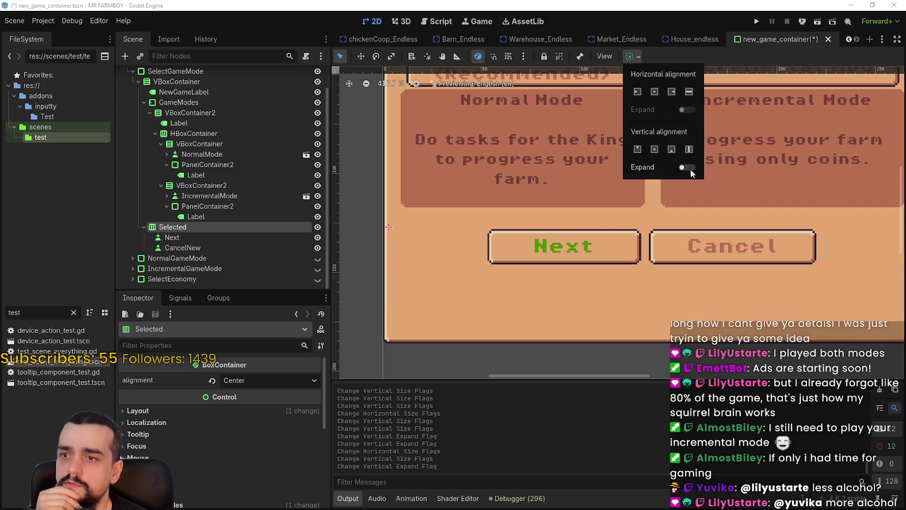
- Select the GameModes container and review its theme overrides and layout properties
{"action": "scroll", "coordinate": [581, 232], "scroll_direction": "down", "scroll_amount": 2}
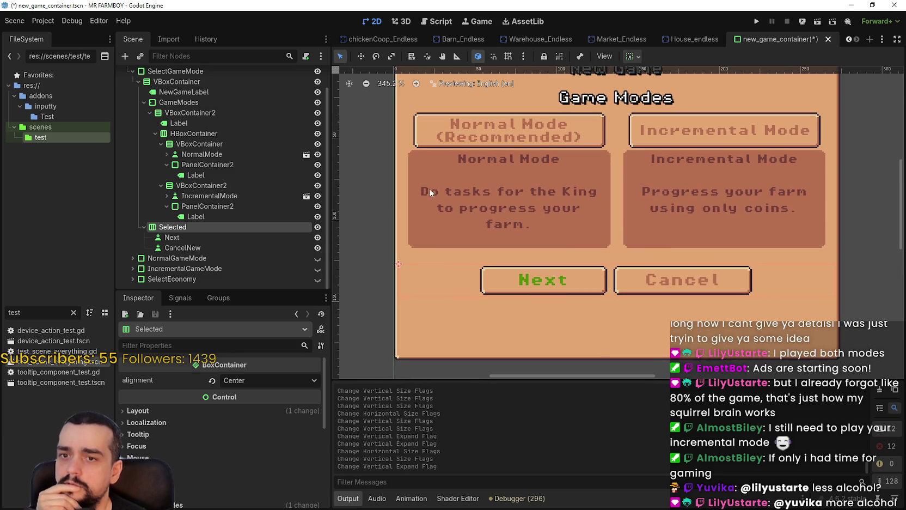
{"action": "left_click", "coordinate": [205, 92]}
{"action": "left_click", "coordinate": [204, 81]}
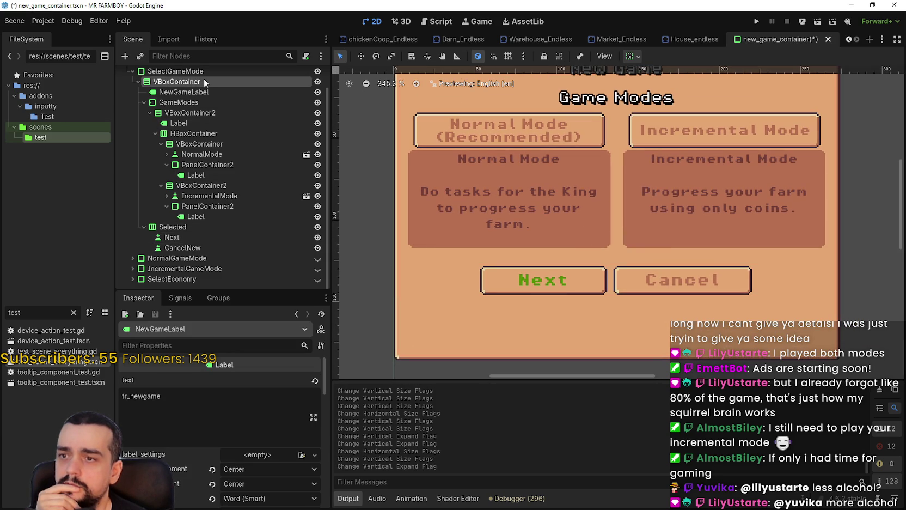
{"action": "left_click", "coordinate": [180, 102]}
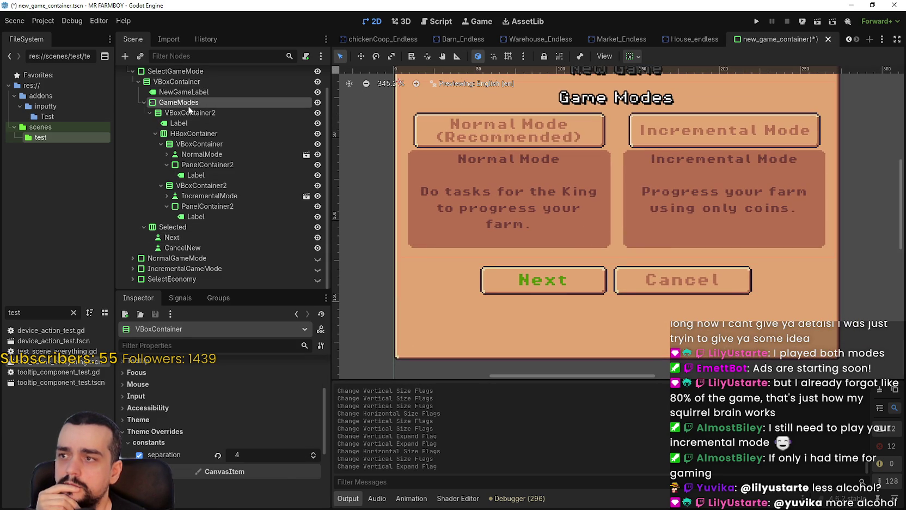
{"action": "scroll", "coordinate": [550, 211], "scroll_direction": "up", "scroll_amount": 2}
{"action": "scroll", "coordinate": [551, 215], "scroll_direction": "up", "scroll_amount": 1}
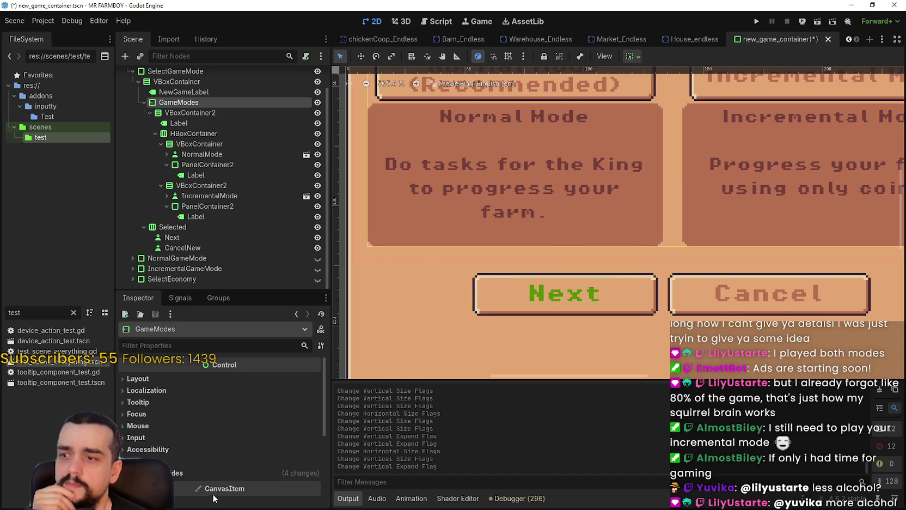
{"action": "left_click", "coordinate": [213, 471]}
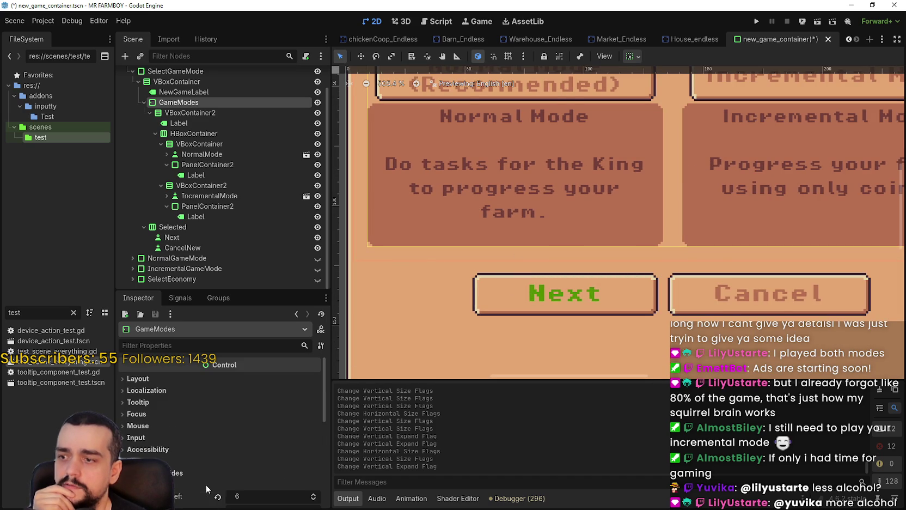
{"action": "scroll", "coordinate": [214, 461], "scroll_direction": "down", "scroll_amount": 3}
{"action": "scroll", "coordinate": [210, 408], "scroll_direction": "up", "scroll_amount": 3}
{"action": "left_click", "coordinate": [178, 377]}
{"action": "left_click", "coordinate": [177, 377]}
{"action": "scroll", "coordinate": [666, 192], "scroll_direction": "right", "scroll_amount": 1}
{"action": "scroll", "coordinate": [666, 191], "scroll_direction": "down", "scroll_amount": 3}
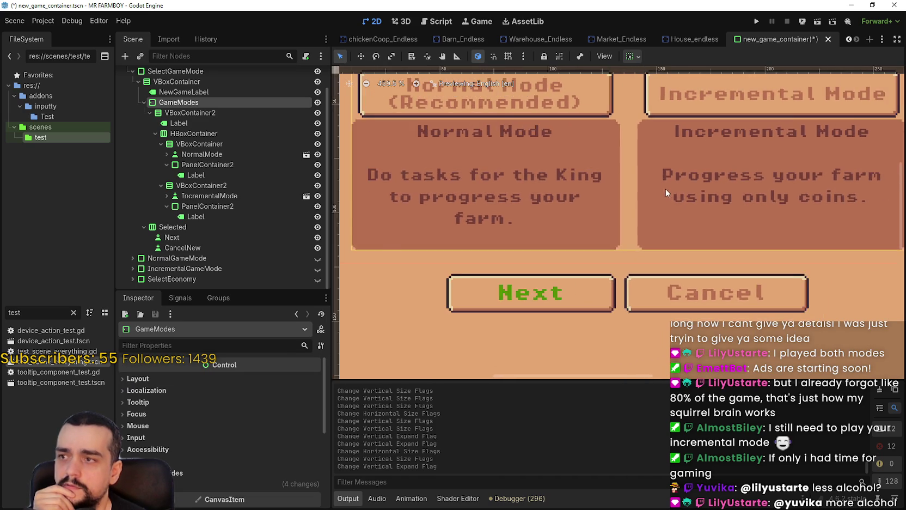
- Enable Vertical Expand on GameModes so it fills the panel height
{"action": "left_click", "coordinate": [633, 56]}
{"action": "left_click", "coordinate": [688, 92]}
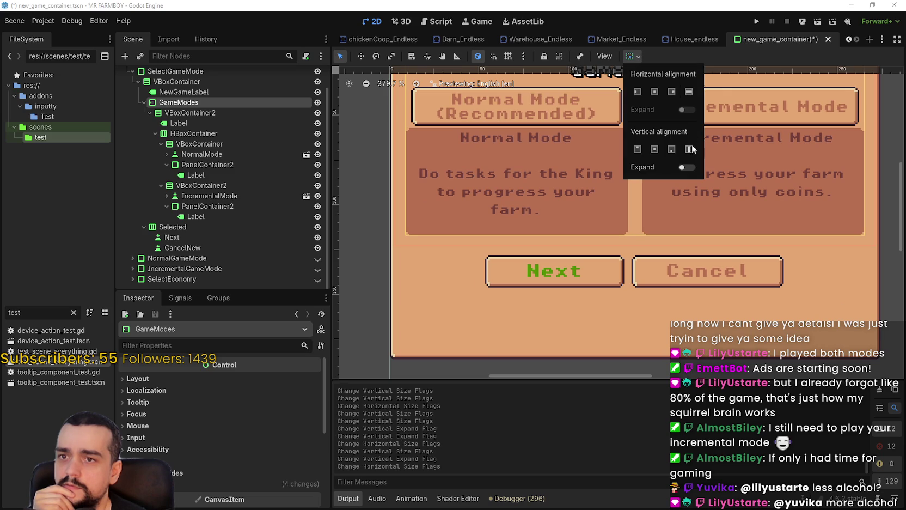
{"action": "left_click", "coordinate": [684, 167]}
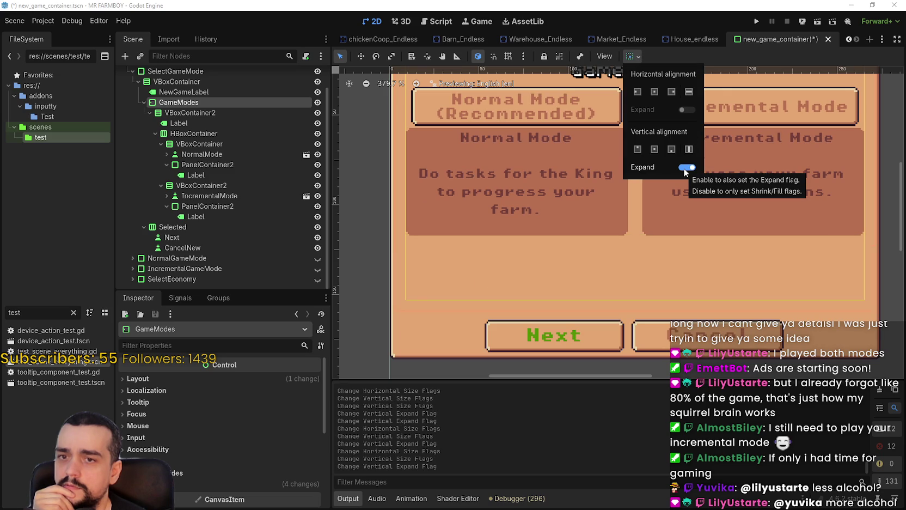
{"action": "left_click", "coordinate": [684, 168]}
{"action": "left_click", "coordinate": [683, 168]}
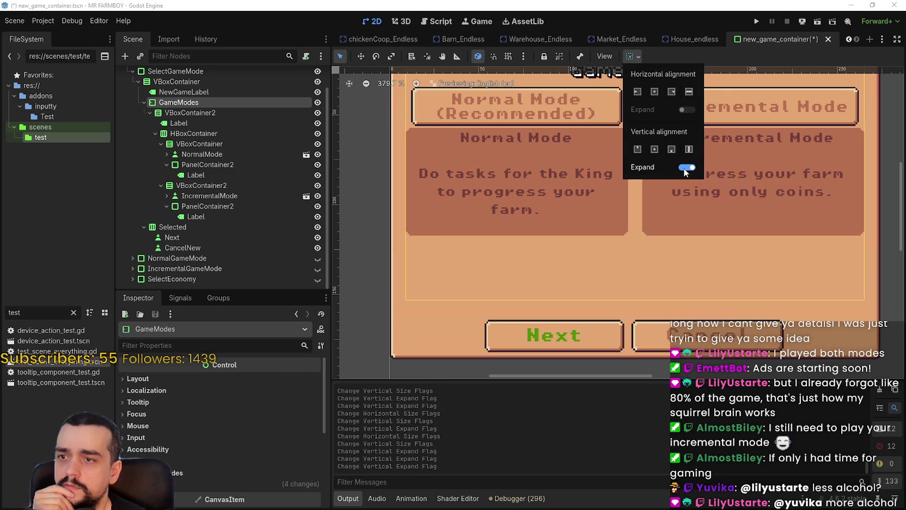
{"action": "left_click", "coordinate": [507, 230]}
{"action": "scroll", "coordinate": [466, 235], "scroll_direction": "down", "scroll_amount": 1}
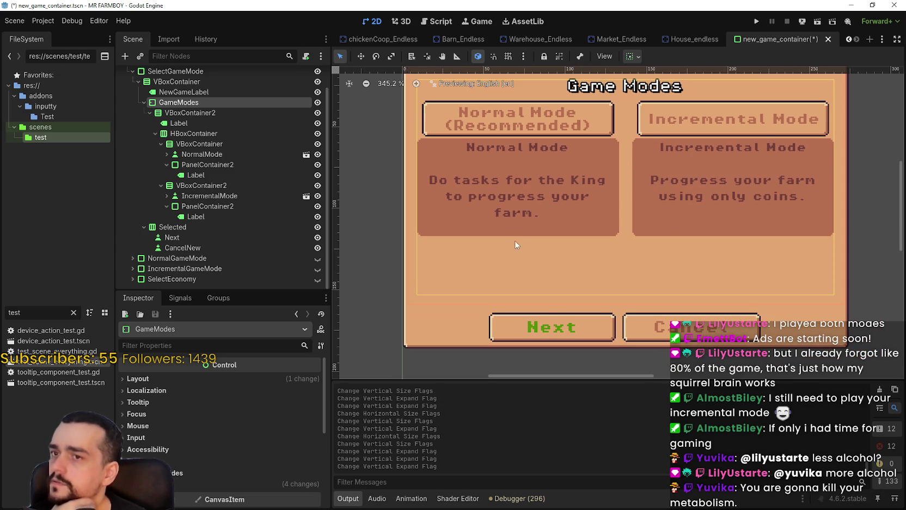
- Set VBoxContainer2's alignment to Center and save the scene with Ctrl+S
{"action": "left_click", "coordinate": [190, 113]}
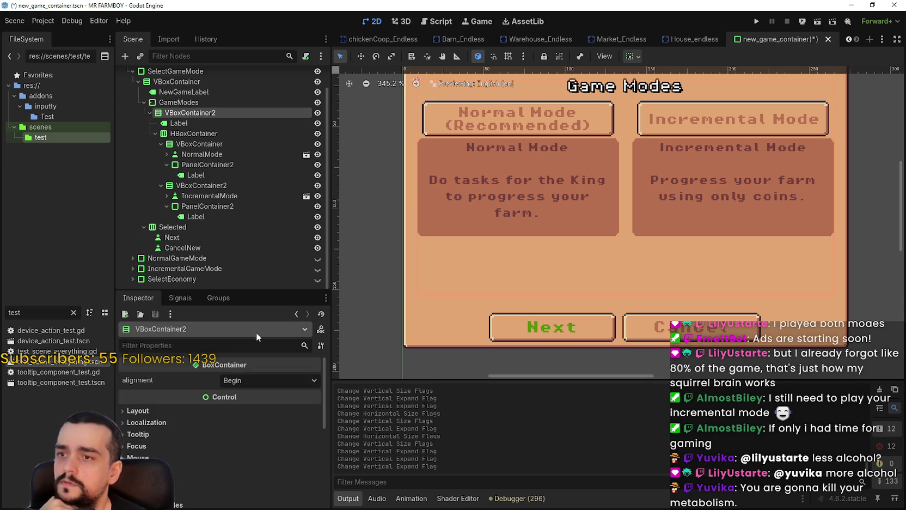
{"action": "left_click", "coordinate": [263, 380]}
{"action": "left_click", "coordinate": [262, 407]}
{"action": "scroll", "coordinate": [572, 256], "scroll_direction": "down", "scroll_amount": 3}
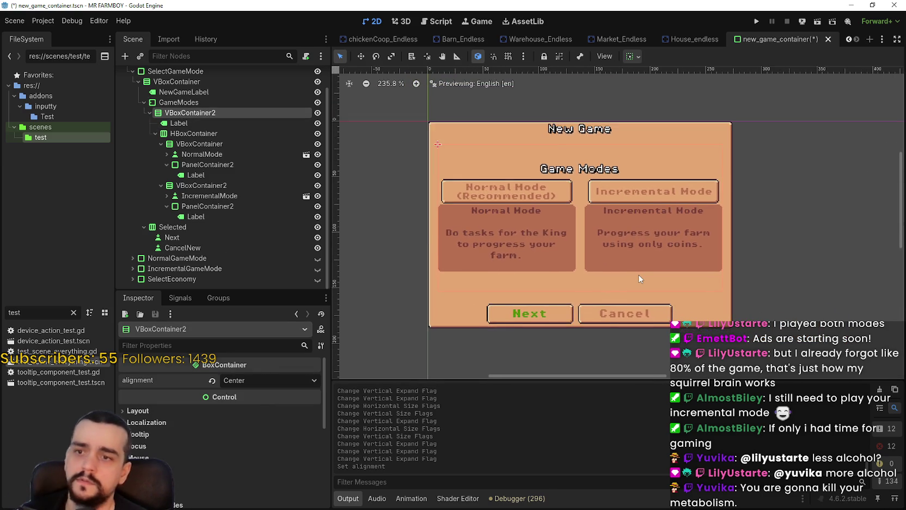
{"action": "scroll", "coordinate": [639, 267], "scroll_direction": "down", "scroll_amount": 1}
{"action": "key", "text": "ctrl+s"}
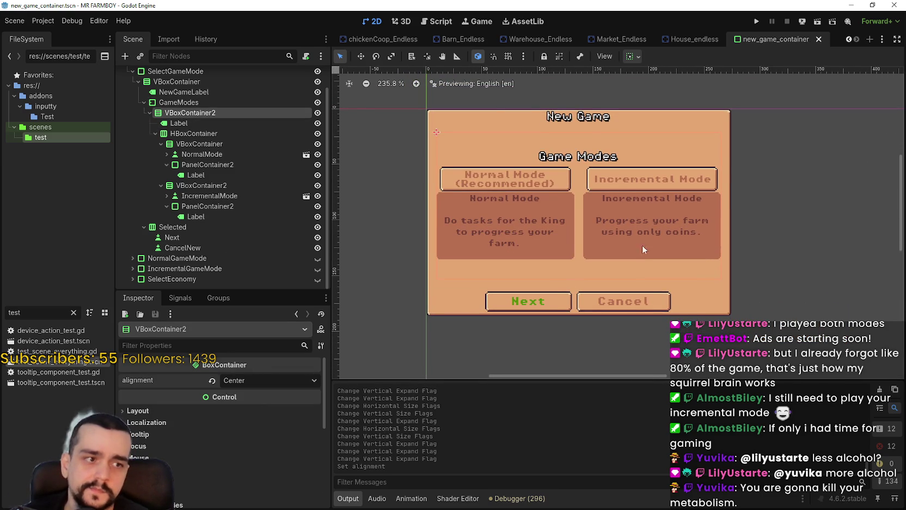
- Review the two-column Game Modes layout and save the new_game_container scene again
{"action": "scroll", "coordinate": [649, 221], "scroll_direction": "up", "scroll_amount": 1}
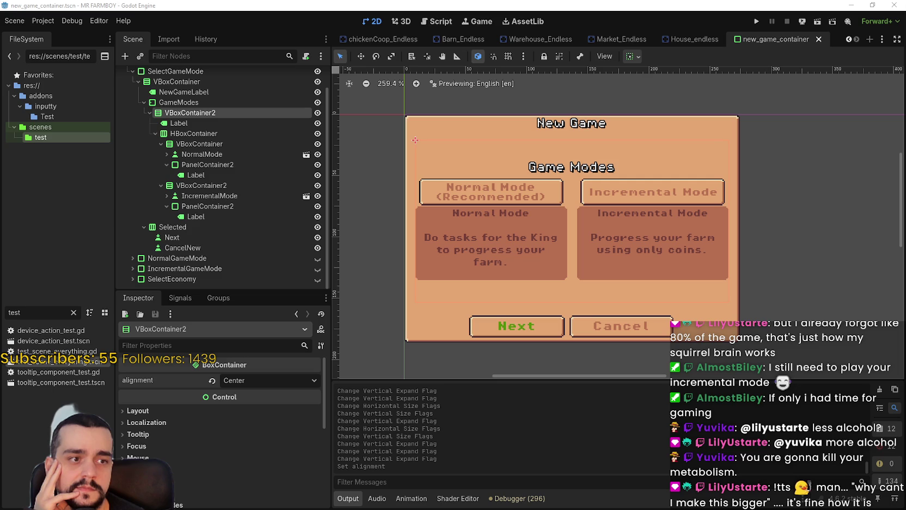
{"action": "scroll", "coordinate": [663, 238], "scroll_direction": "down", "scroll_amount": 1}
{"action": "scroll", "coordinate": [605, 237], "scroll_direction": "up", "scroll_amount": 2}
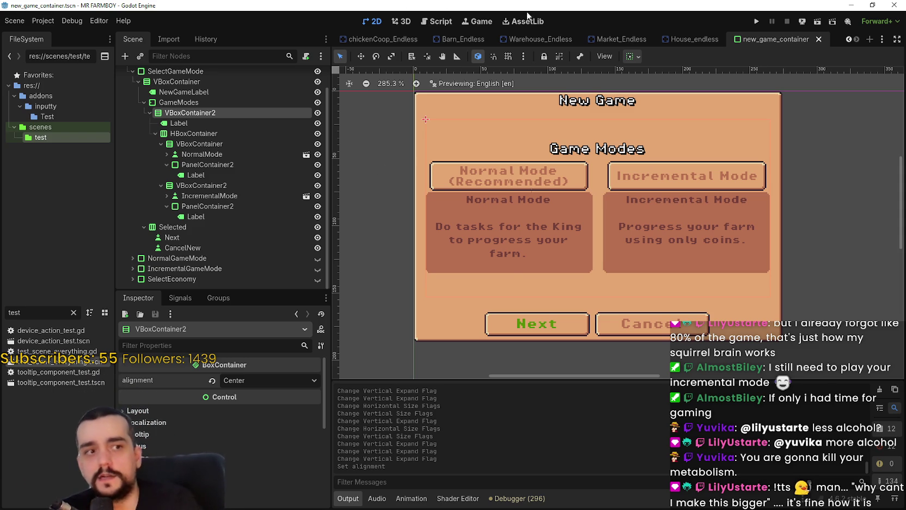
{"action": "scroll", "coordinate": [580, 229], "scroll_direction": "down", "scroll_amount": 4}
{"action": "key", "text": "ctrl+s"}
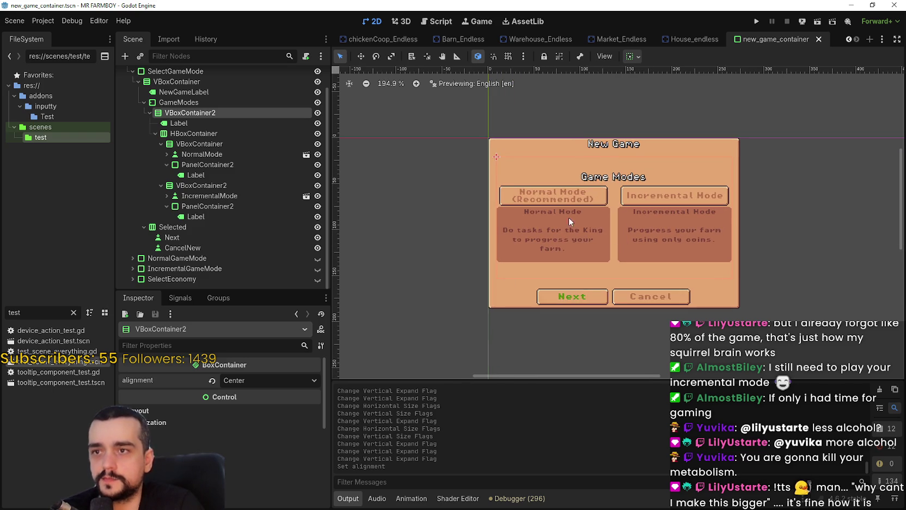
{"action": "left_click", "coordinate": [183, 81]}
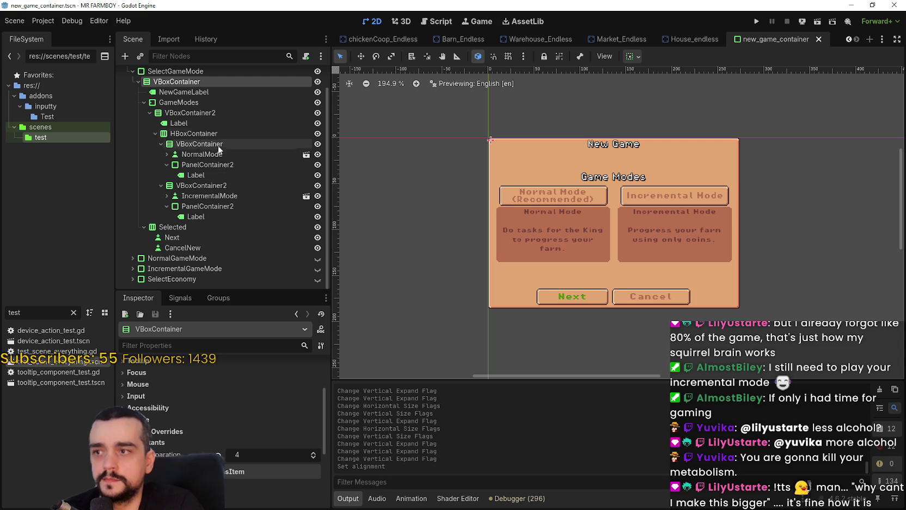
- Collapse GameModes, make NormalGameMode visible, and expand it in the Scene dock
{"action": "left_click", "coordinate": [199, 103]}
{"action": "left_click", "coordinate": [144, 102]}
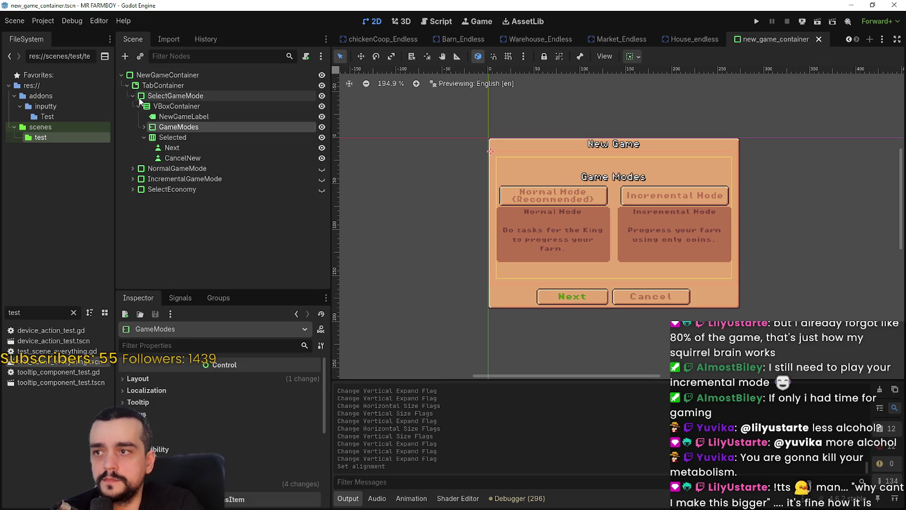
{"action": "left_click", "coordinate": [165, 170]}
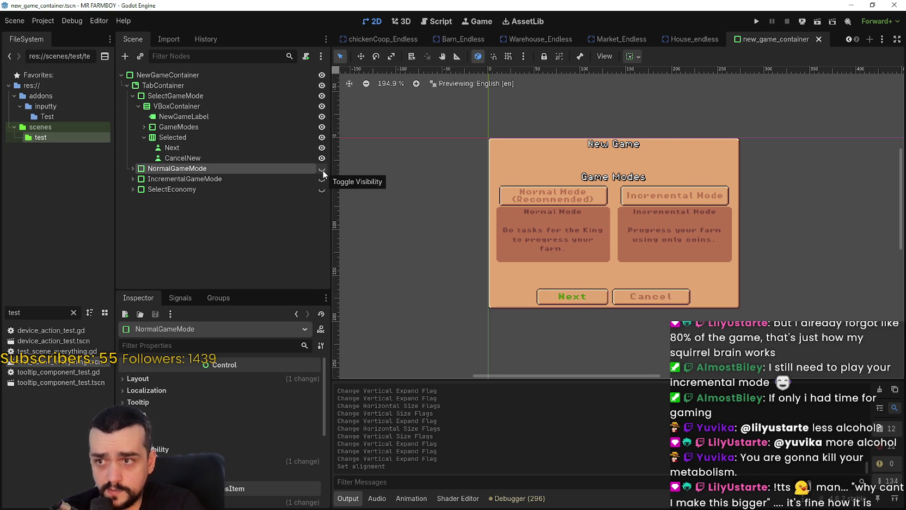
{"action": "left_click", "coordinate": [322, 168]}
{"action": "scroll", "coordinate": [743, 294], "scroll_direction": "down", "scroll_amount": 1}
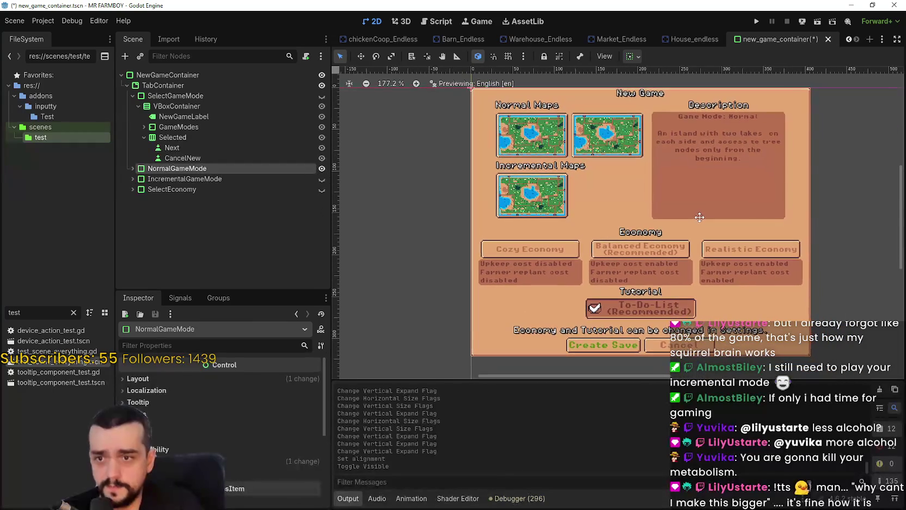
{"action": "left_click", "coordinate": [133, 169]}
{"action": "scroll", "coordinate": [203, 191], "scroll_direction": "down", "scroll_amount": 1}
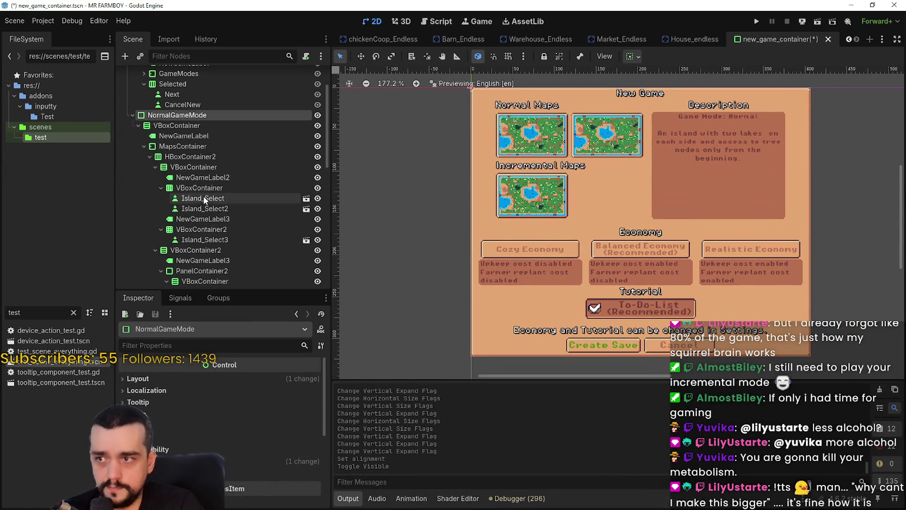
{"action": "scroll", "coordinate": [217, 211], "scroll_direction": "down", "scroll_amount": 2}
{"action": "scroll", "coordinate": [214, 253], "scroll_direction": "down", "scroll_amount": 1}
- Inspect the description column, description panel, map description label and Economy container
{"action": "left_click", "coordinate": [201, 143]}
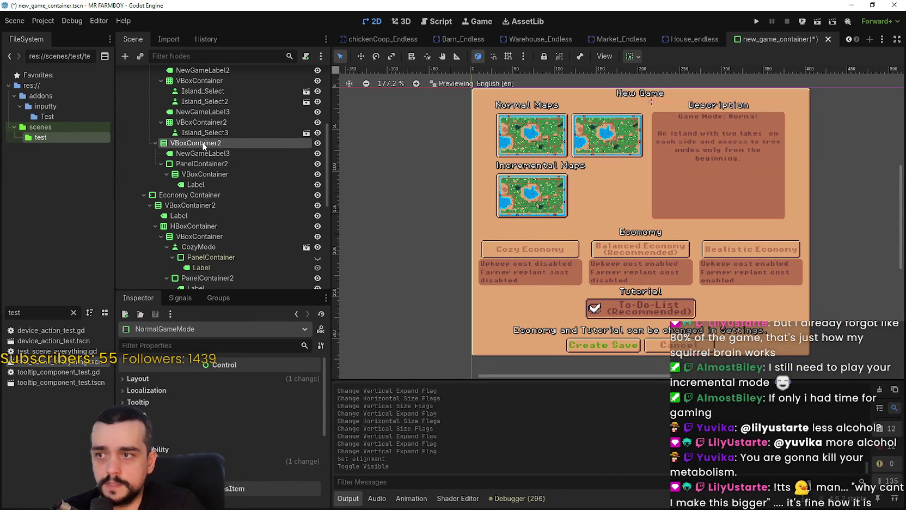
{"action": "right_click", "coordinate": [200, 144]}
{"action": "key", "text": "Escape"}
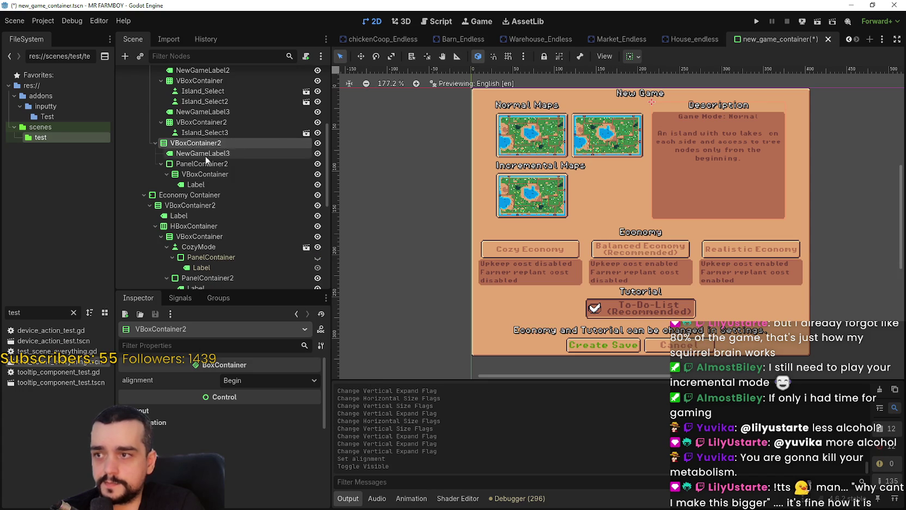
{"action": "left_click", "coordinate": [205, 164]}
{"action": "left_click", "coordinate": [210, 156]}
{"action": "double_click", "coordinate": [211, 164]}
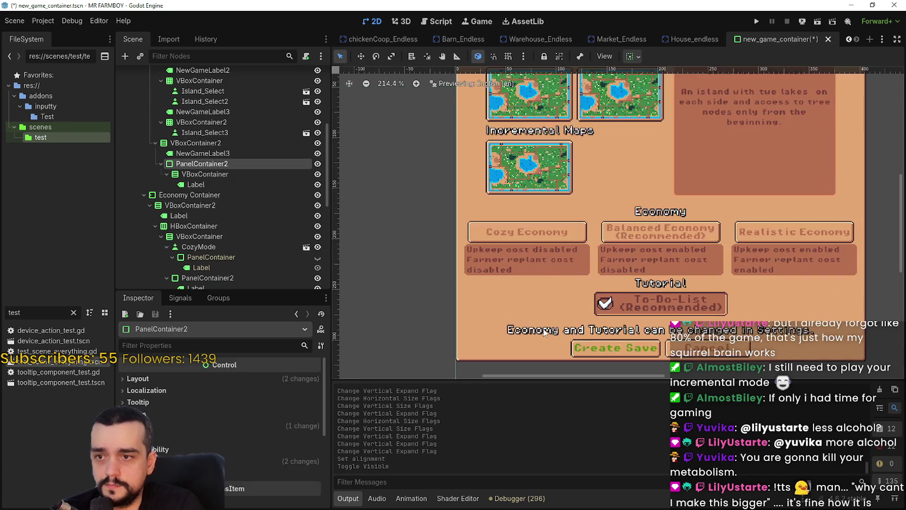
{"action": "left_click", "coordinate": [188, 184]}
{"action": "scroll", "coordinate": [296, 209], "scroll_direction": "up", "scroll_amount": 1}
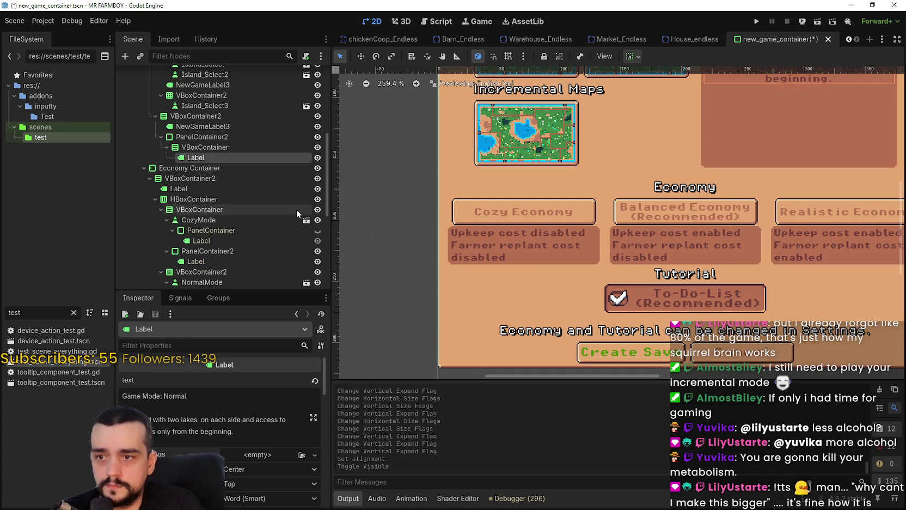
{"action": "left_click", "coordinate": [208, 172]}
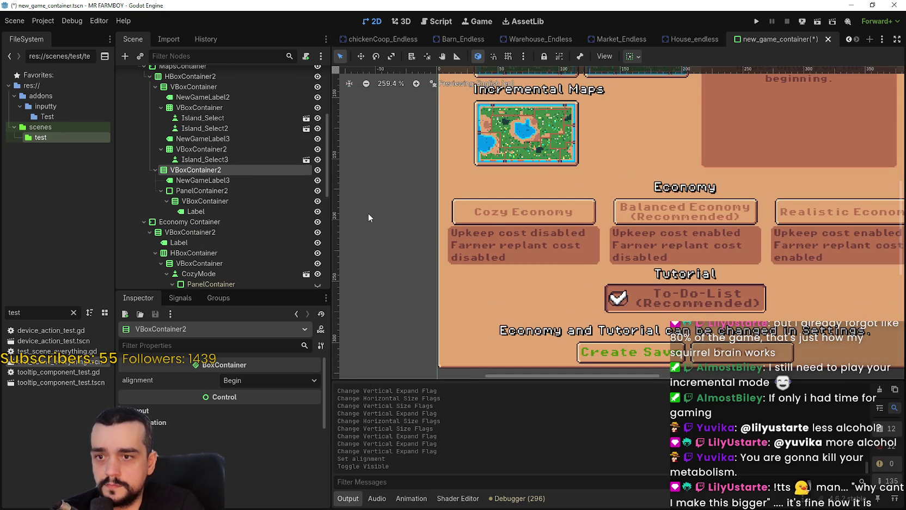
{"action": "scroll", "coordinate": [368, 213], "scroll_direction": "down", "scroll_amount": 2}
{"action": "scroll", "coordinate": [213, 203], "scroll_direction": "down", "scroll_amount": 2}
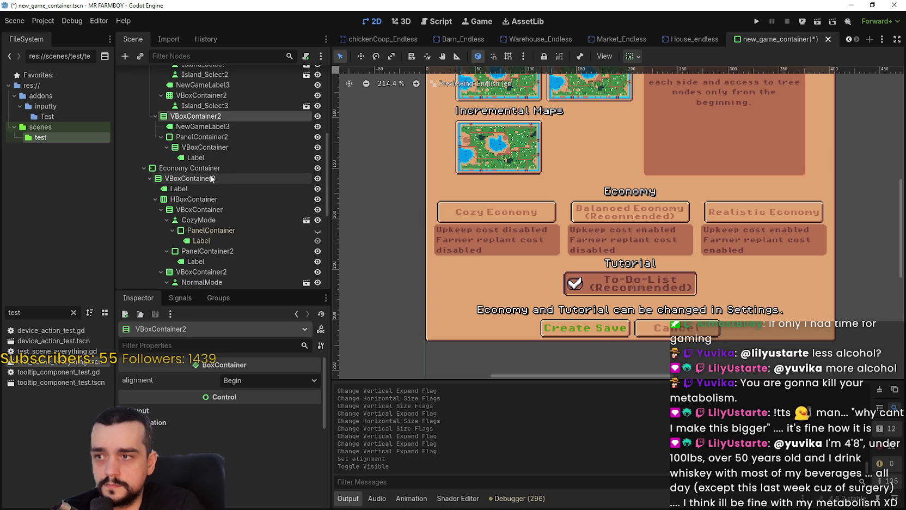
{"action": "left_click", "coordinate": [206, 178]}
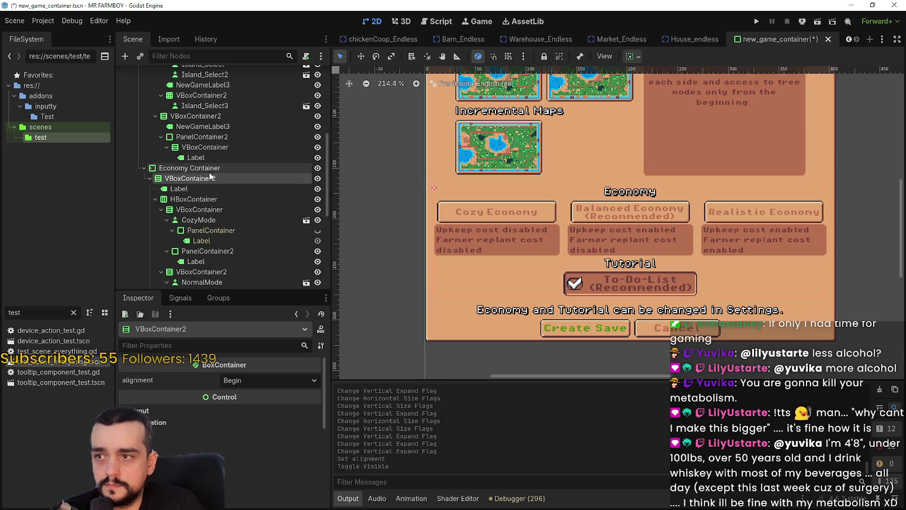
- Delete the Economy Container section
{"action": "left_click", "coordinate": [209, 170]}
{"action": "right_click", "coordinate": [209, 172]}
{"action": "left_click", "coordinate": [280, 431]}
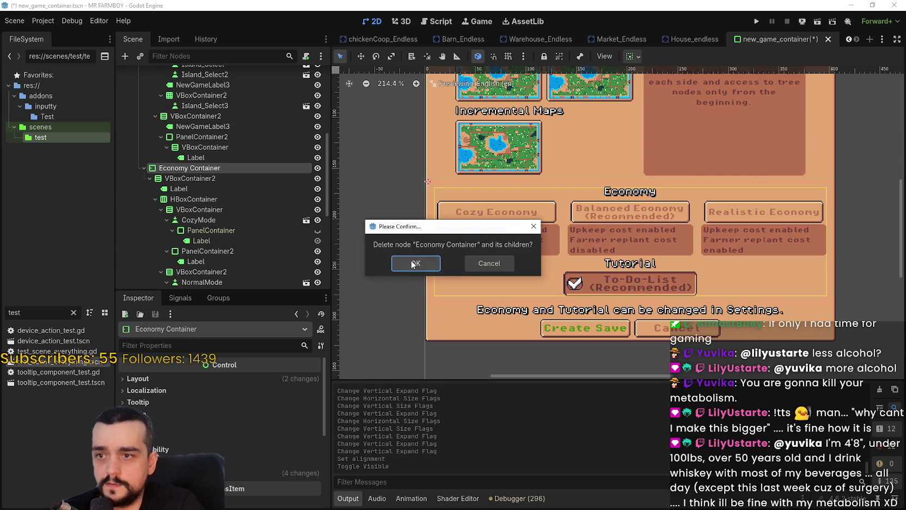
{"action": "left_click", "coordinate": [412, 263]}
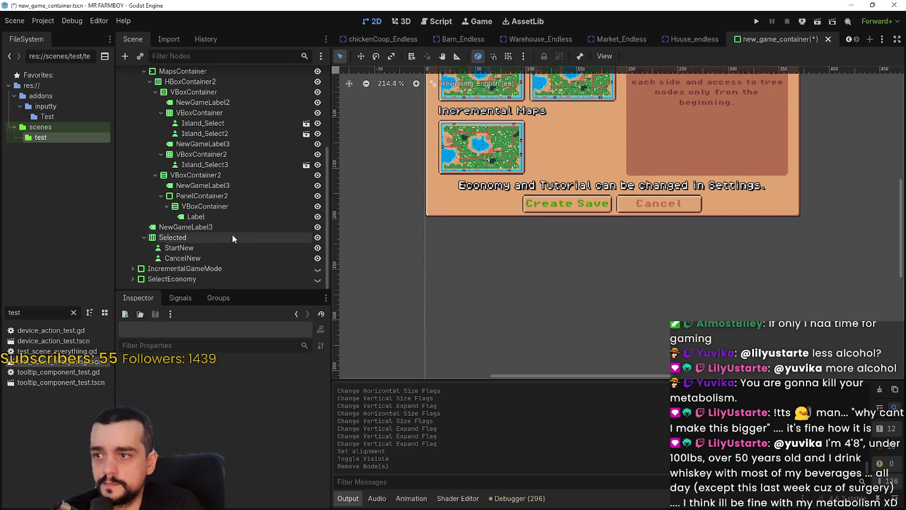
- Delete the NewGameLabel3 Economy and Tutorial settings note
{"action": "left_click", "coordinate": [218, 227]}
{"action": "right_click", "coordinate": [218, 229]}
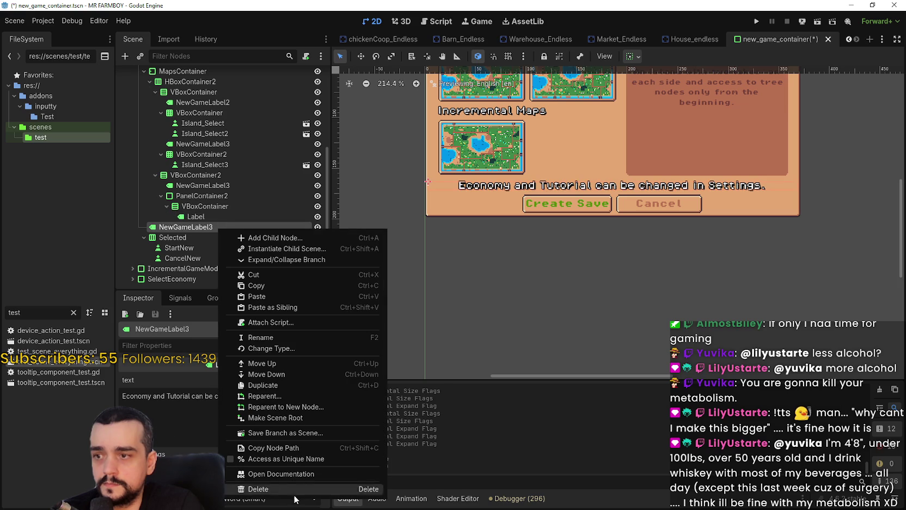
{"action": "key", "text": "Escape"}
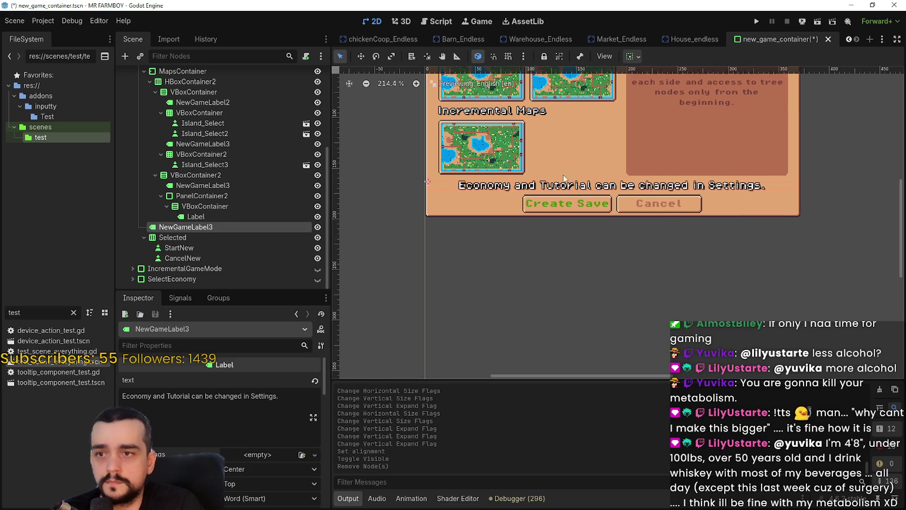
{"action": "scroll", "coordinate": [474, 295], "scroll_direction": "up", "scroll_amount": 3}
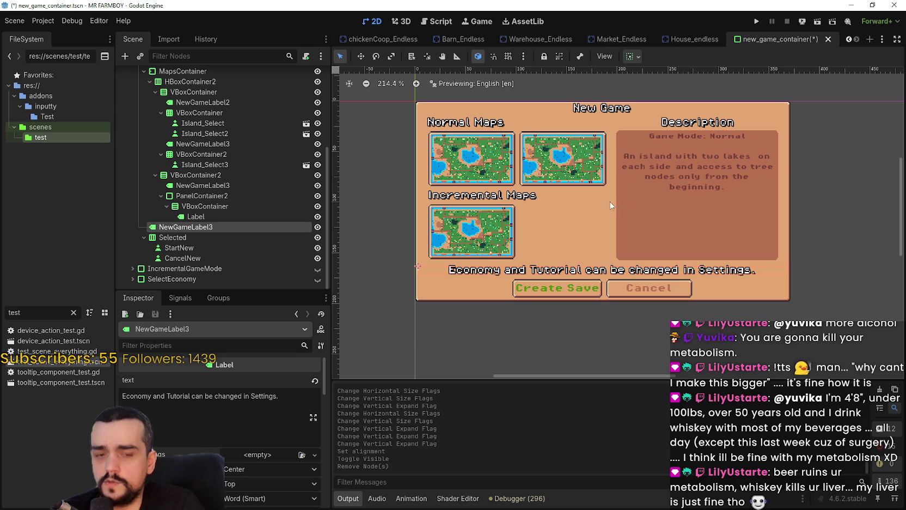
{"action": "right_click", "coordinate": [225, 225]}
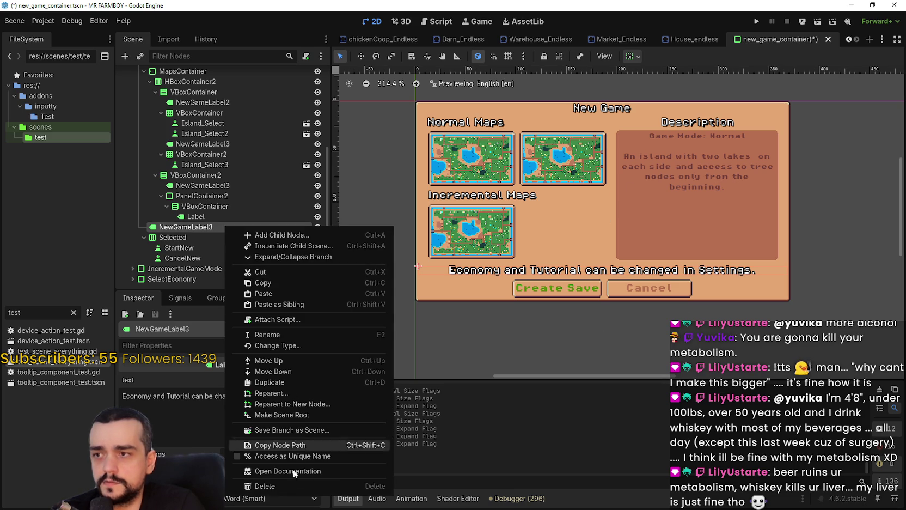
{"action": "left_click", "coordinate": [287, 486]}
{"action": "left_click", "coordinate": [423, 260]}
- Delete the Incremental Maps heading and its VBoxContainer2 map container
{"action": "scroll", "coordinate": [526, 211], "scroll_direction": "up", "scroll_amount": 1}
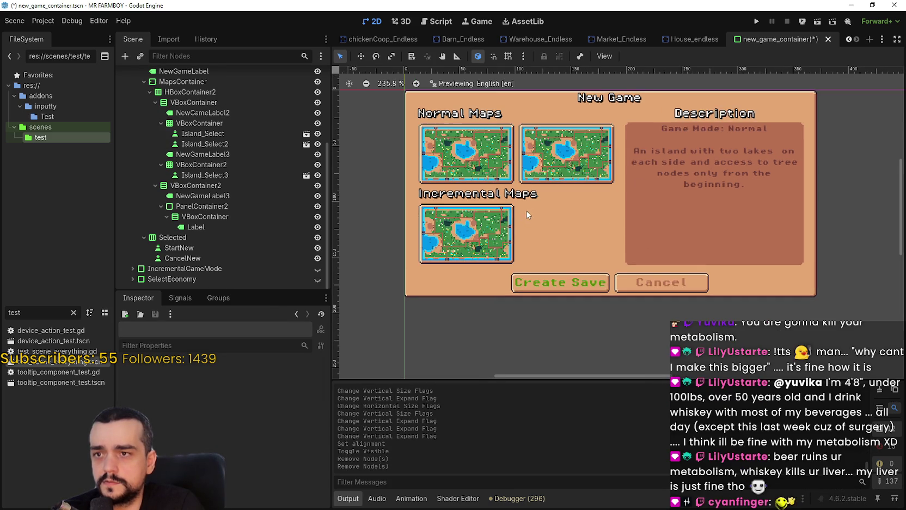
{"action": "scroll", "coordinate": [209, 205], "scroll_direction": "up", "scroll_amount": 1}
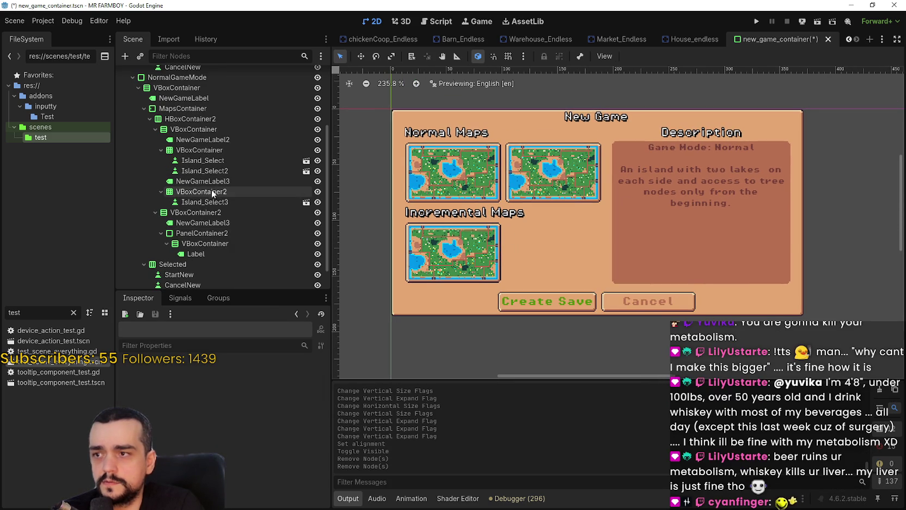
{"action": "left_click", "coordinate": [210, 192]}
{"action": "right_click", "coordinate": [201, 191]}
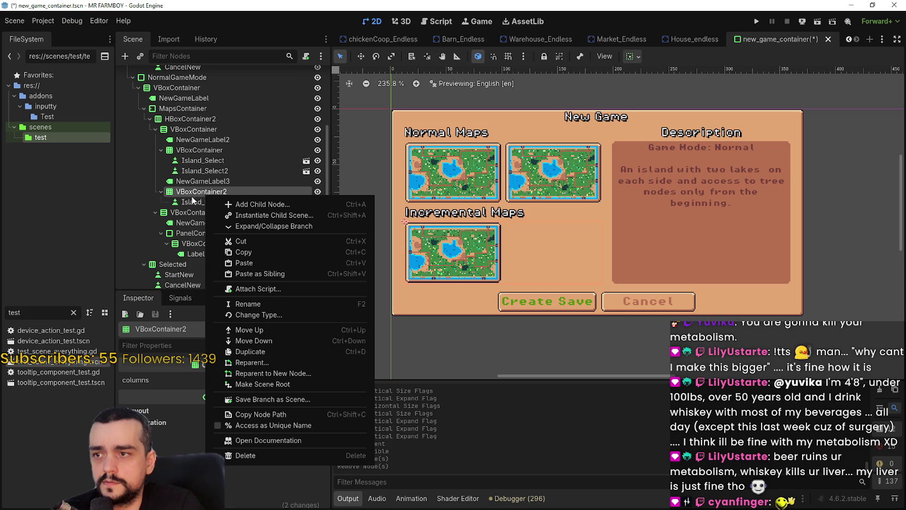
{"action": "key", "text": "Escape"}
{"action": "left_click", "coordinate": [202, 185], "text": "ctrl"}
{"action": "right_click", "coordinate": [201, 184]}
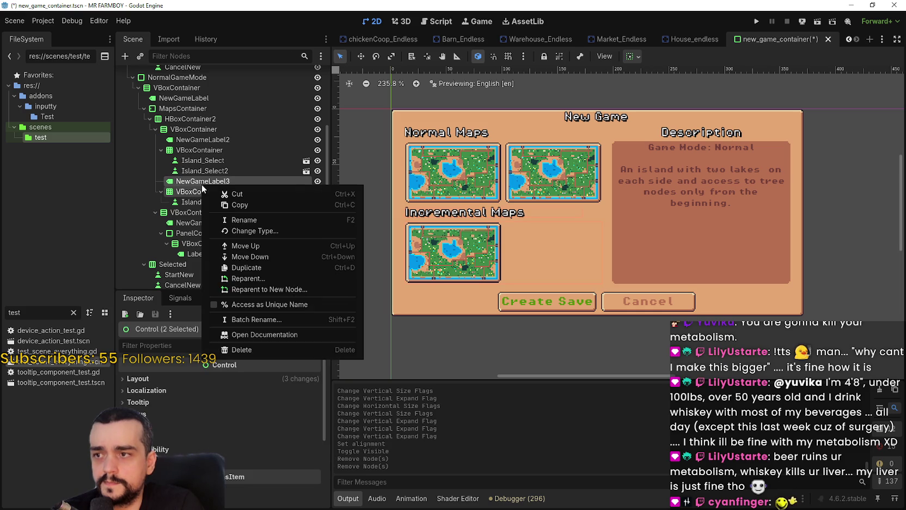
{"action": "left_click", "coordinate": [241, 350]}
{"action": "left_click", "coordinate": [428, 260]}
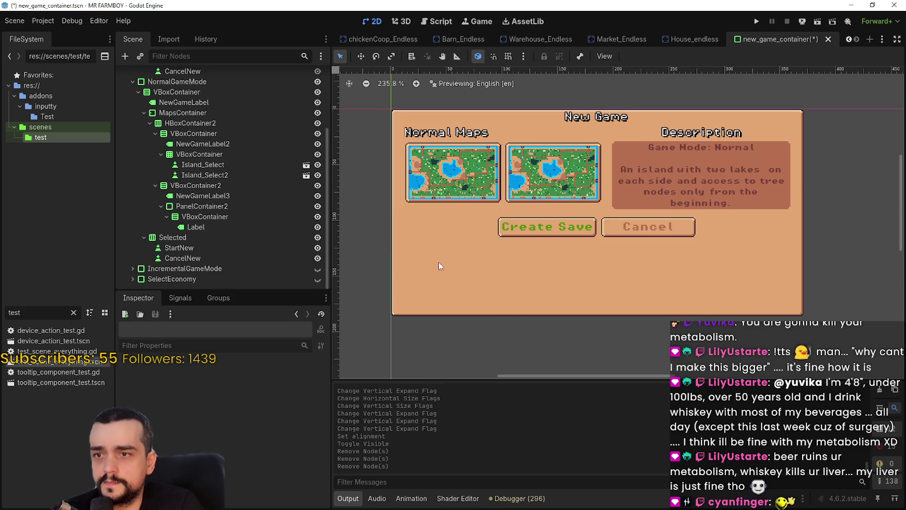
- Change the Create Save button's label text to 'Next'
{"action": "scroll", "coordinate": [485, 259], "scroll_direction": "down", "scroll_amount": 1}
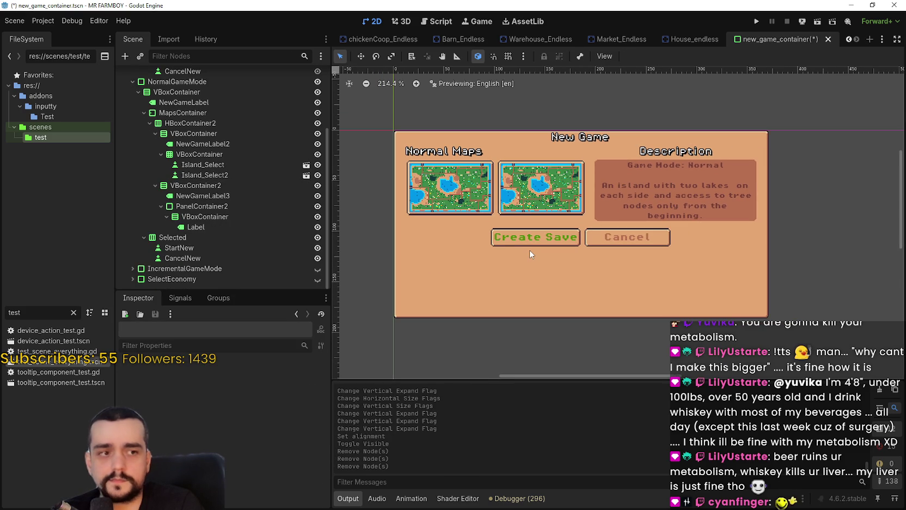
{"action": "scroll", "coordinate": [531, 258], "scroll_direction": "up", "scroll_amount": 1}
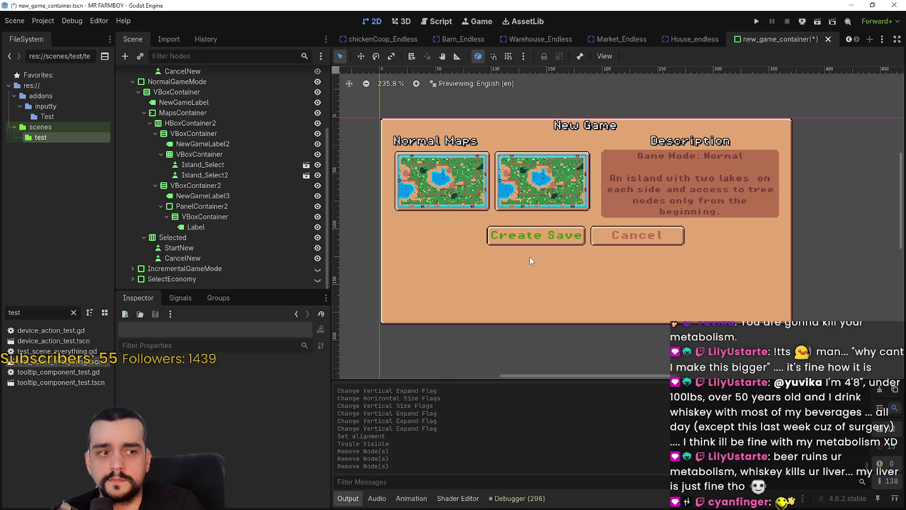
{"action": "scroll", "coordinate": [532, 259], "scroll_direction": "up", "scroll_amount": 2}
{"action": "scroll", "coordinate": [537, 258], "scroll_direction": "down", "scroll_amount": 2}
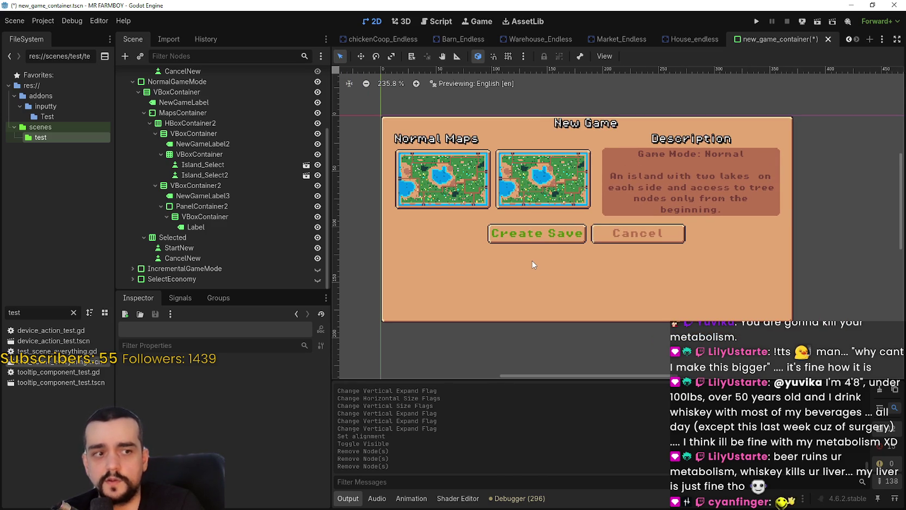
{"action": "scroll", "coordinate": [533, 262], "scroll_direction": "up", "scroll_amount": 1}
{"action": "scroll", "coordinate": [537, 253], "scroll_direction": "down", "scroll_amount": 2}
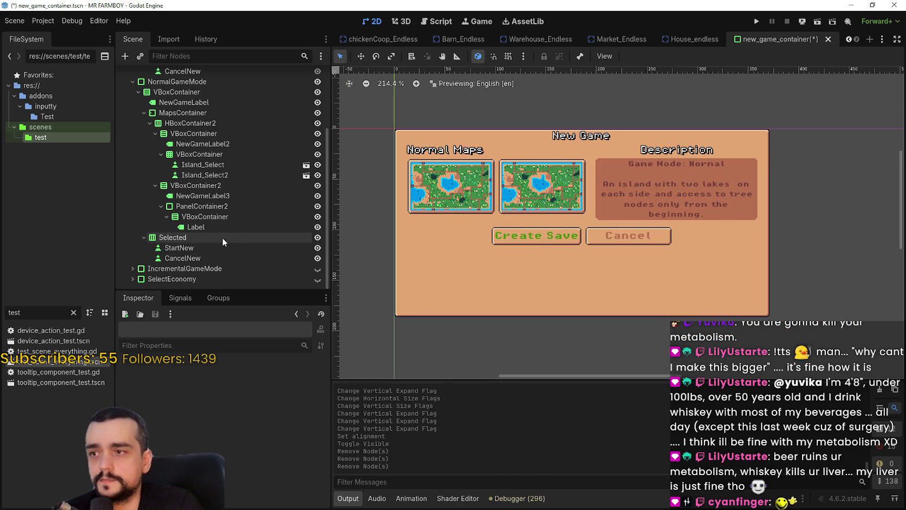
{"action": "left_click", "coordinate": [208, 256]}
{"action": "left_click", "coordinate": [207, 248]}
{"action": "double_click", "coordinate": [152, 396]}
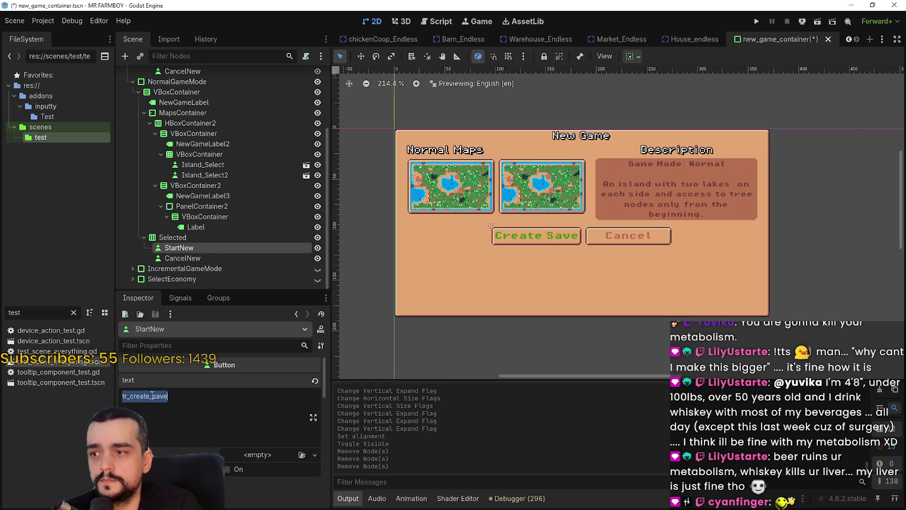
{"action": "type", "text": "Next"}
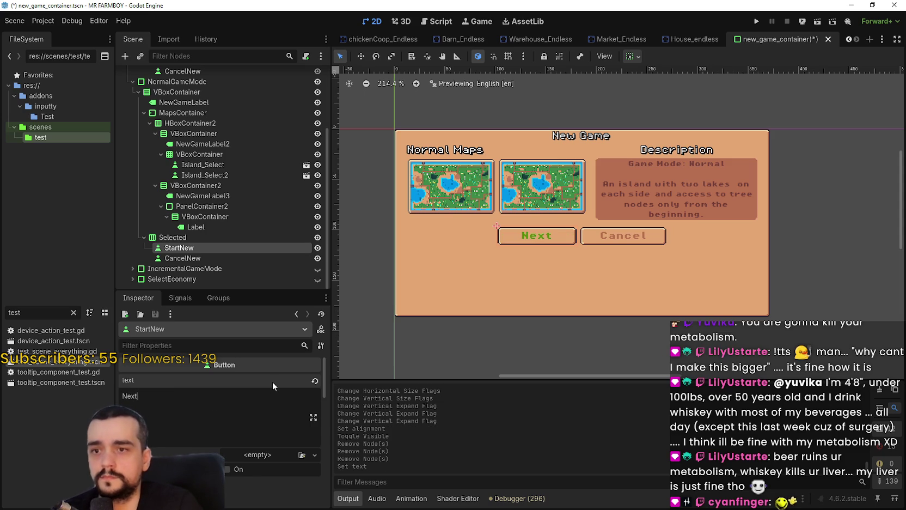
{"action": "left_click", "coordinate": [236, 238]}
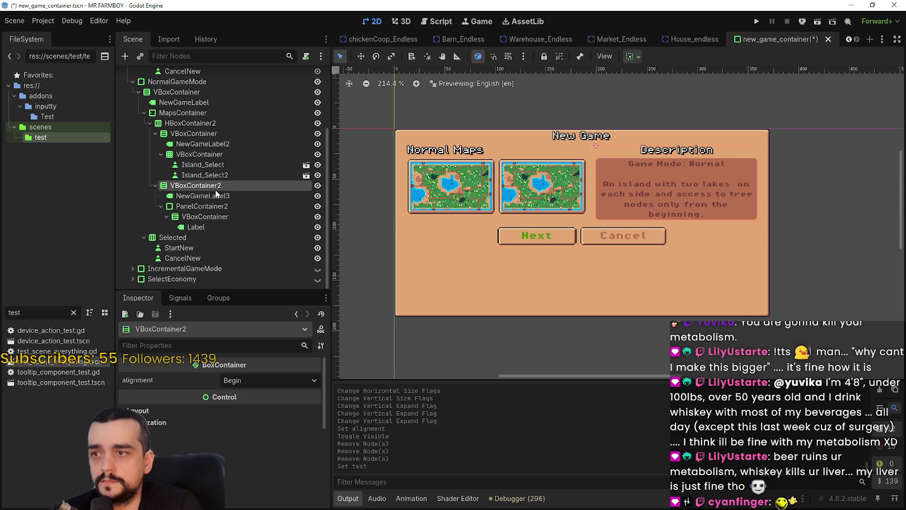
- Make HBoxContainer2, the maps-and-description row, fill horizontally and vertically
{"action": "left_click", "coordinate": [221, 165]}
{"action": "left_click", "coordinate": [228, 154]}
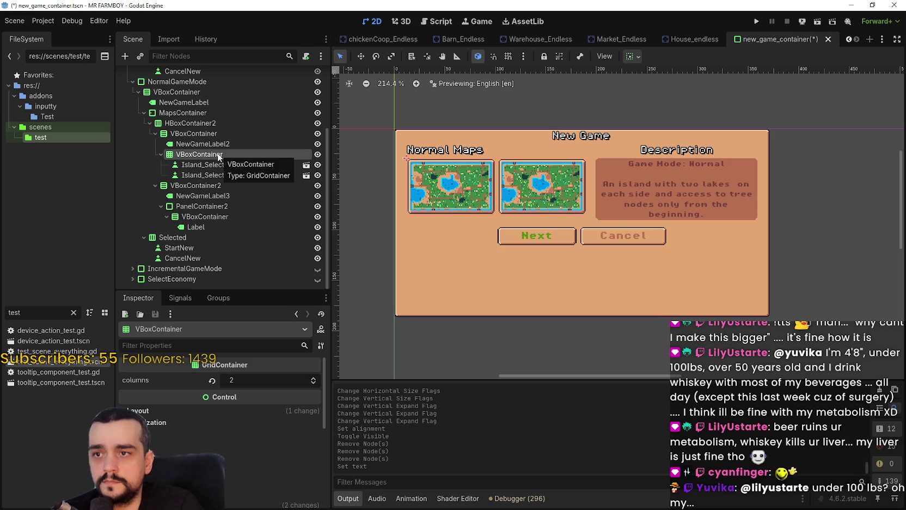
{"action": "left_click_drag", "start_coordinate": [728, 243], "coordinate": [715, 234]}
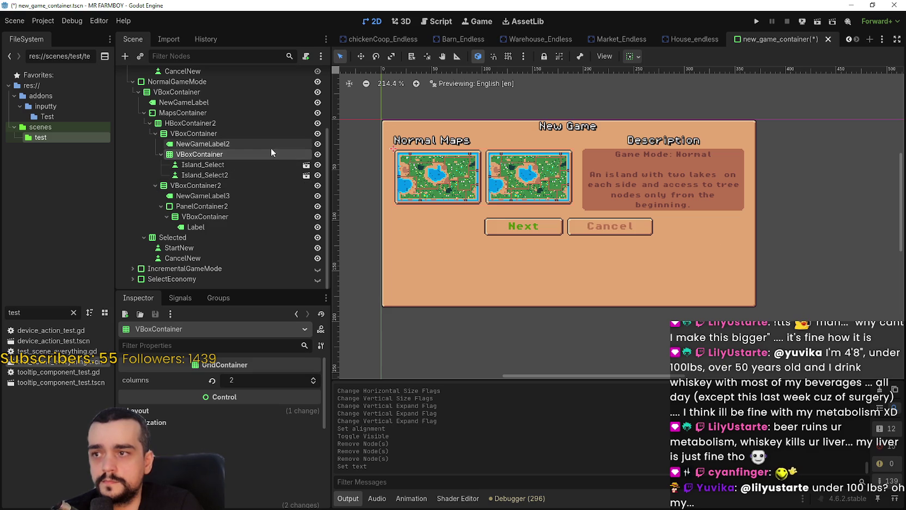
{"action": "left_click", "coordinate": [242, 123]}
{"action": "left_click", "coordinate": [632, 56]}
{"action": "left_click", "coordinate": [689, 91]}
{"action": "left_click", "coordinate": [689, 149]}
- Make the maps column container fill horizontally and vertically
{"action": "left_click", "coordinate": [218, 133]}
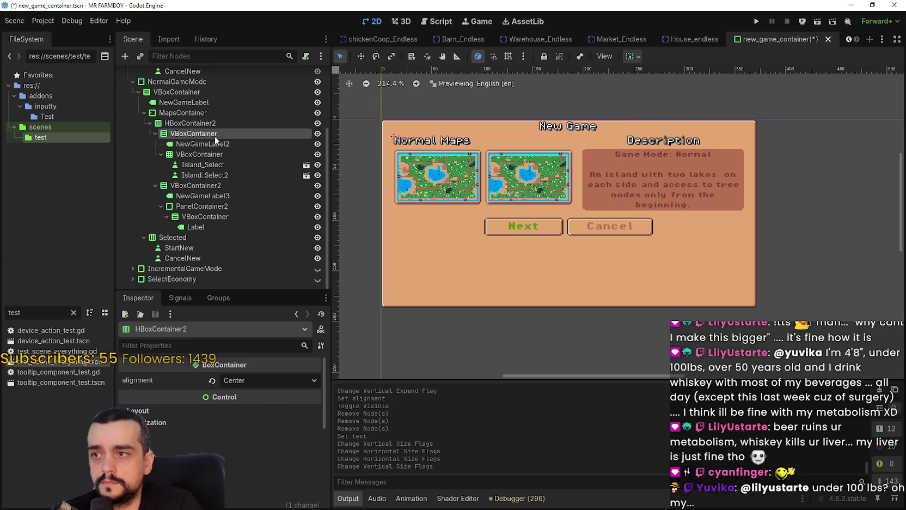
{"action": "left_click", "coordinate": [631, 56]}
{"action": "left_click", "coordinate": [689, 91]}
{"action": "left_click", "coordinate": [689, 148]}
{"action": "left_click", "coordinate": [709, 66]}
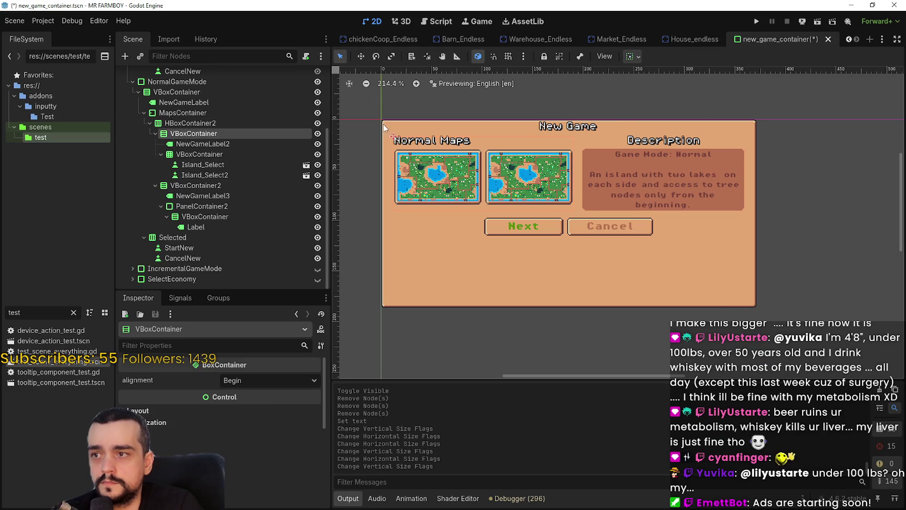
{"action": "left_click", "coordinate": [246, 154]}
{"action": "scroll", "coordinate": [470, 168], "scroll_direction": "up", "scroll_amount": 4}
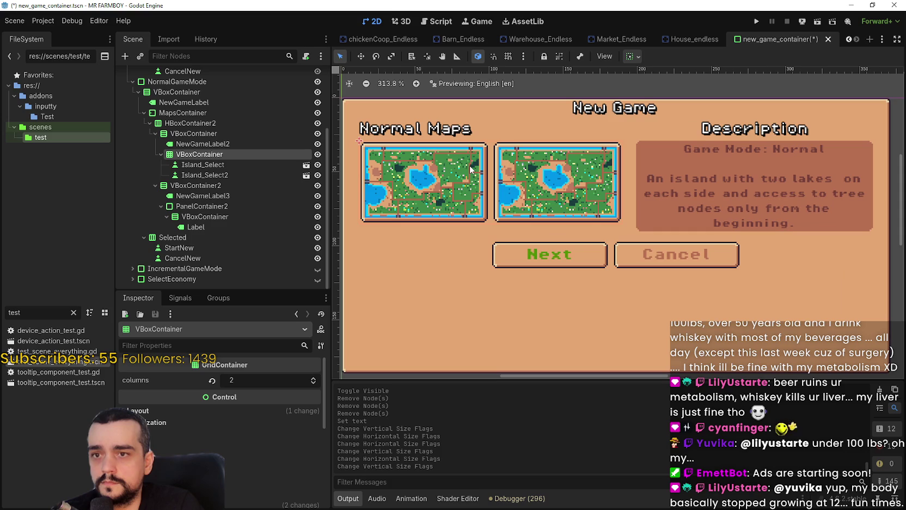
- Try end alignment on the VBoxContainer2 description column, then revert it
{"action": "left_click", "coordinate": [199, 186]}
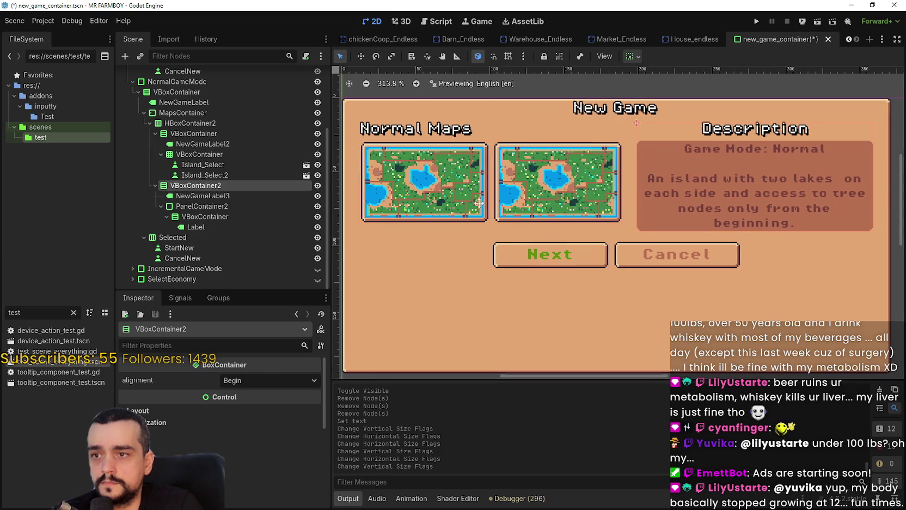
{"action": "scroll", "coordinate": [542, 195], "scroll_direction": "down", "scroll_amount": 2}
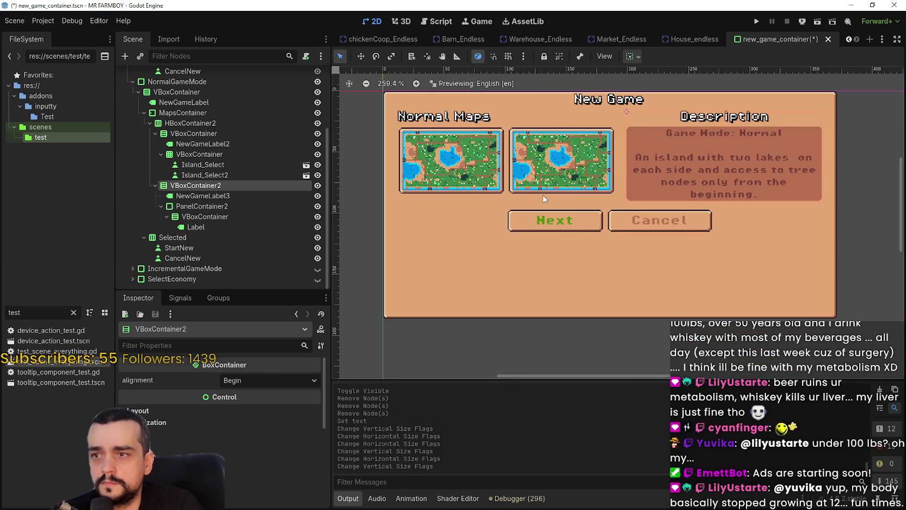
{"action": "left_click", "coordinate": [267, 380]}
{"action": "left_click", "coordinate": [239, 419]}
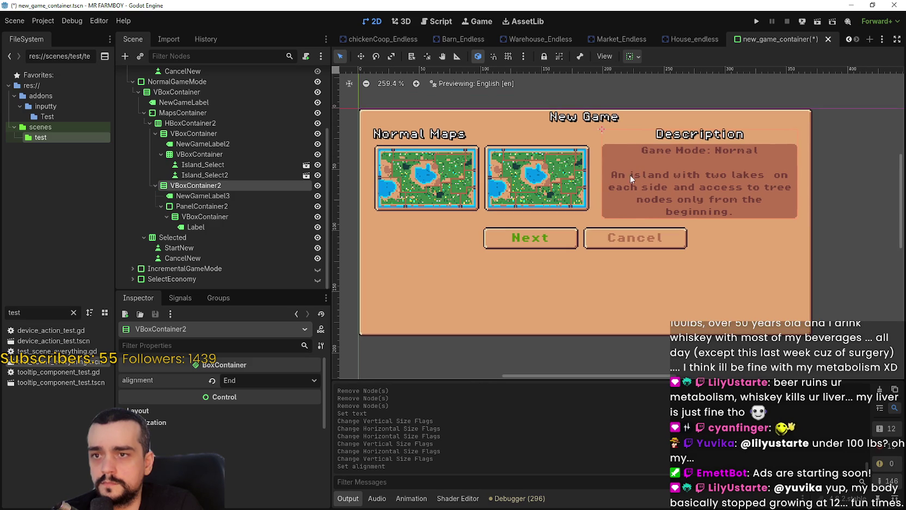
{"action": "left_click", "coordinate": [212, 383]}
- Make the Next/Cancel Selected row fill horizontally and vertically, with vertical expand left off
{"action": "left_click", "coordinate": [176, 238]}
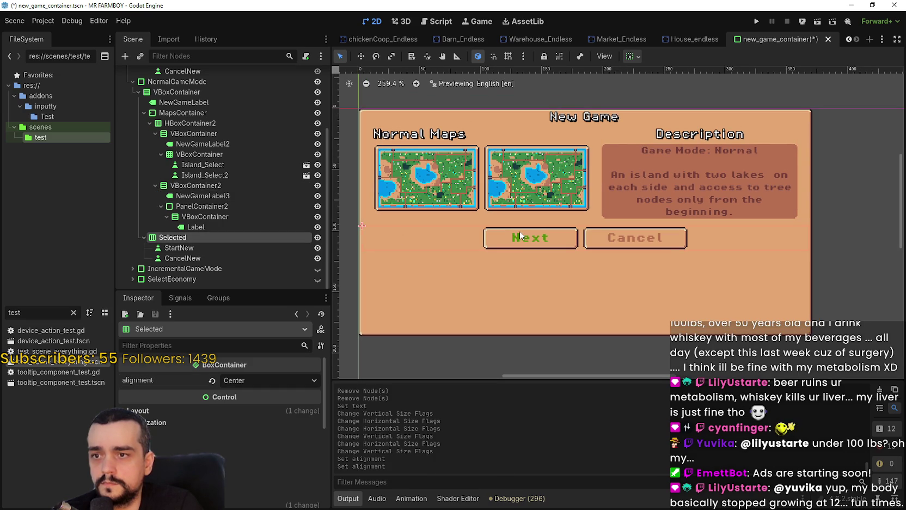
{"action": "left_click", "coordinate": [632, 56]}
{"action": "left_click", "coordinate": [688, 92]}
{"action": "left_click", "coordinate": [688, 166]}
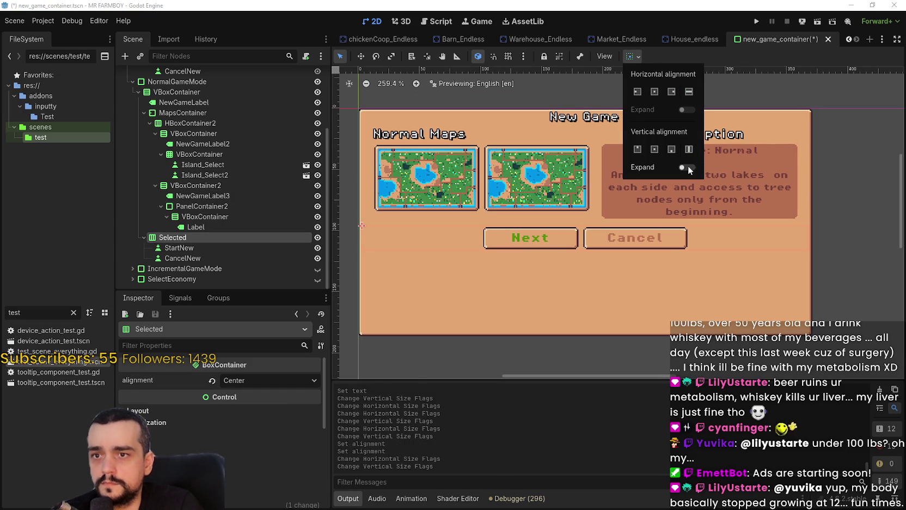
{"action": "left_click", "coordinate": [687, 168]}
{"action": "left_click", "coordinate": [687, 167]}
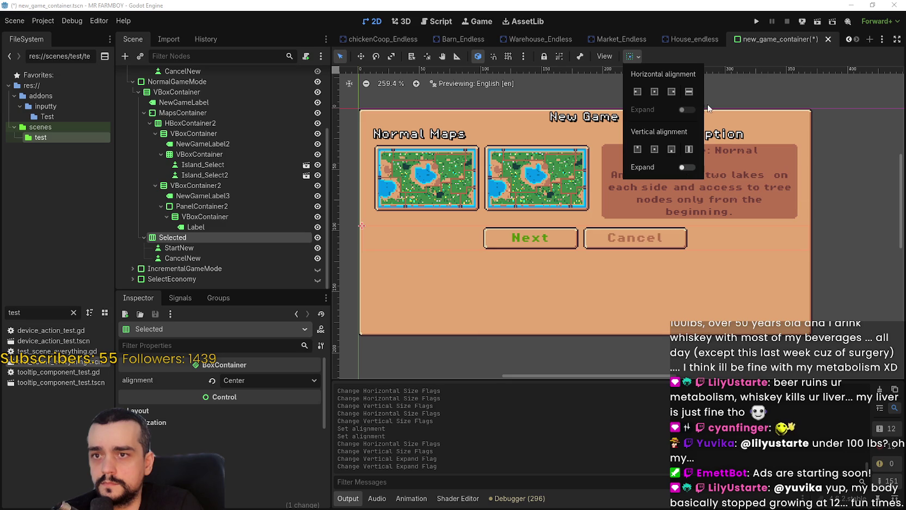
{"action": "left_click", "coordinate": [689, 149]}
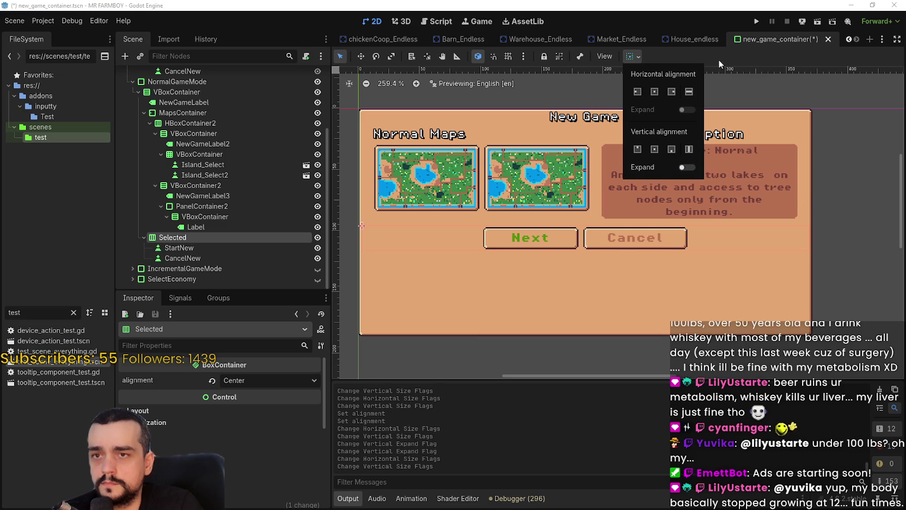
- Save the new_game_container scene
{"action": "scroll", "coordinate": [672, 207], "scroll_direction": "down", "scroll_amount": 1}
{"action": "key", "text": "ctrl+s"}
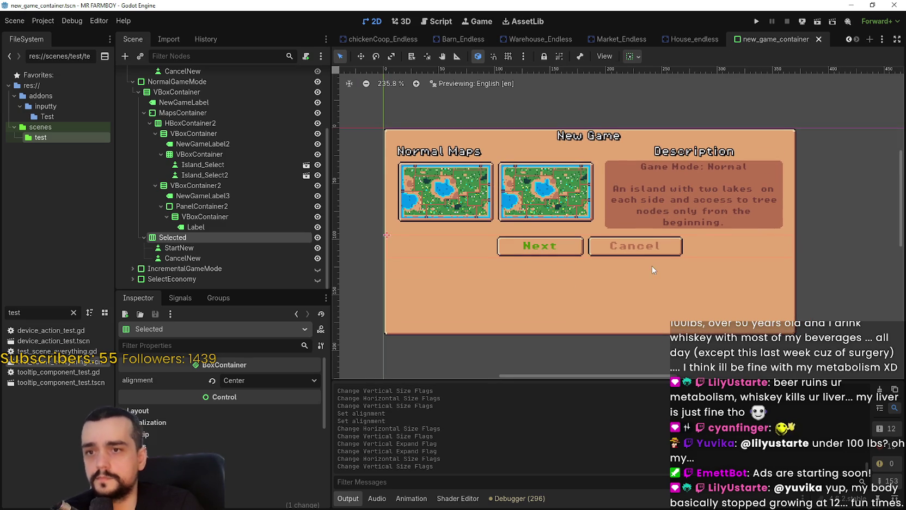
{"action": "scroll", "coordinate": [651, 269], "scroll_direction": "up", "scroll_amount": 2}
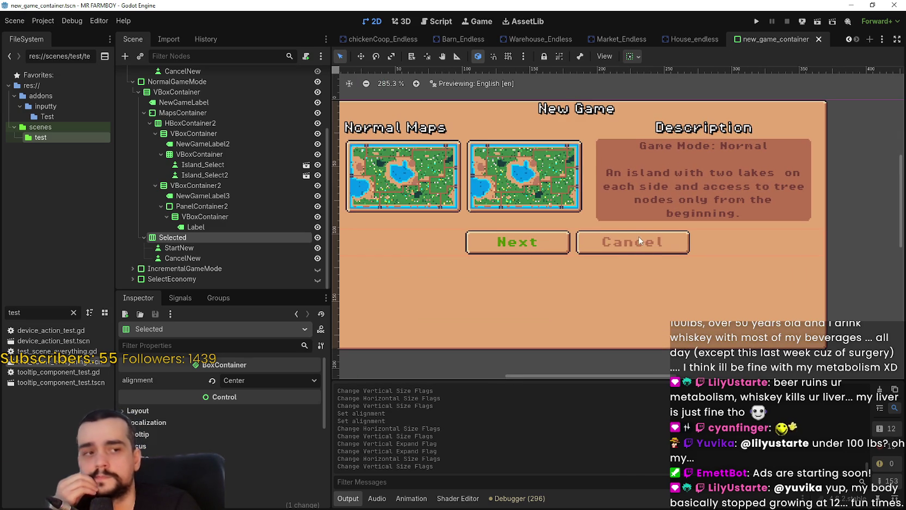
{"action": "scroll", "coordinate": [633, 233], "scroll_direction": "down", "scroll_amount": 3}
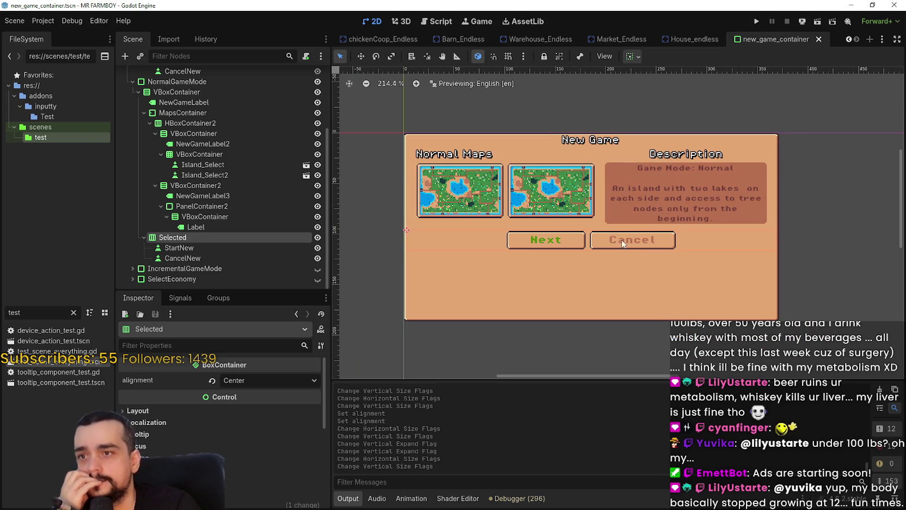
{"action": "scroll", "coordinate": [221, 196], "scroll_direction": "up", "scroll_amount": 2}
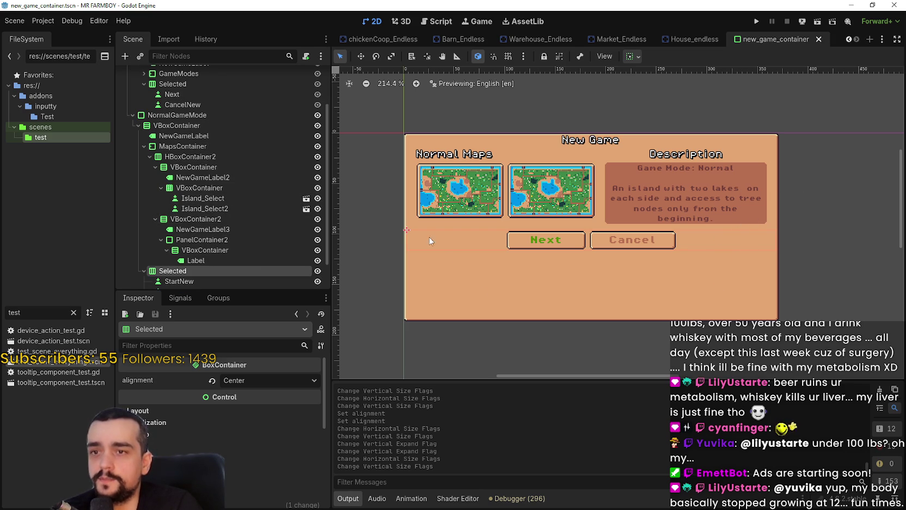
{"action": "scroll", "coordinate": [595, 260], "scroll_direction": "down", "scroll_amount": 6}
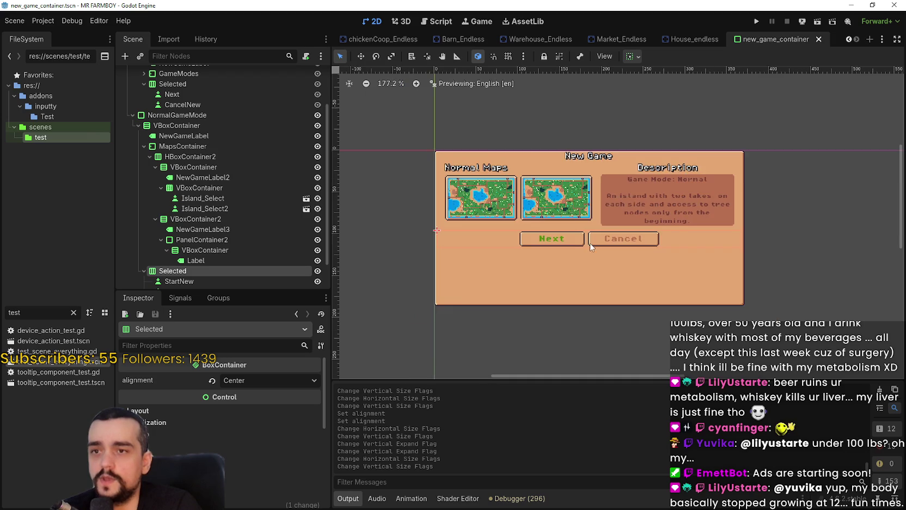
{"action": "scroll", "coordinate": [611, 268], "scroll_direction": "up", "scroll_amount": 4}
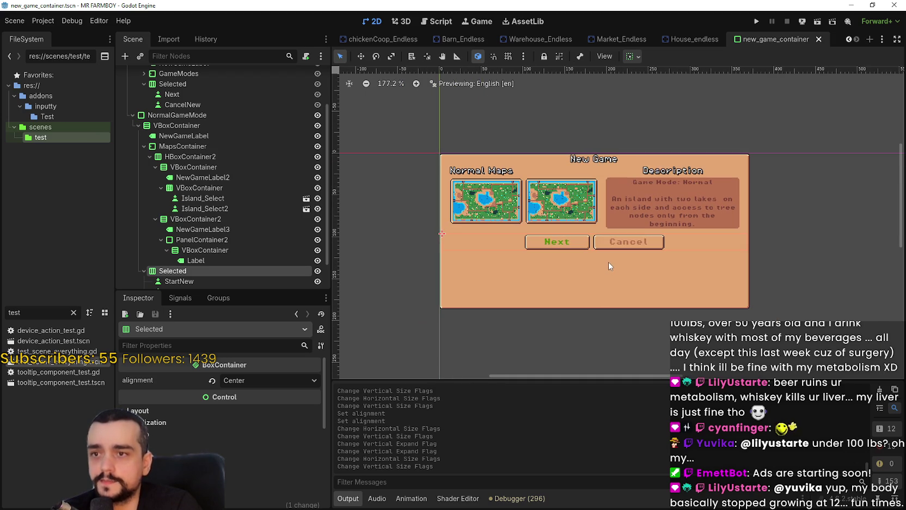
- Set the map thumbnail grid to 1 column so the two maps stack
{"action": "left_click", "coordinate": [199, 188]}
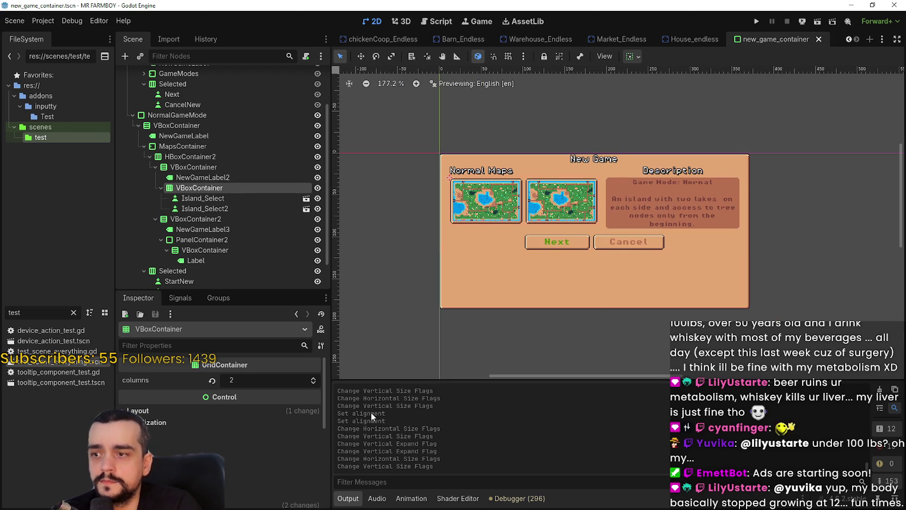
{"action": "left_click", "coordinate": [315, 382]}
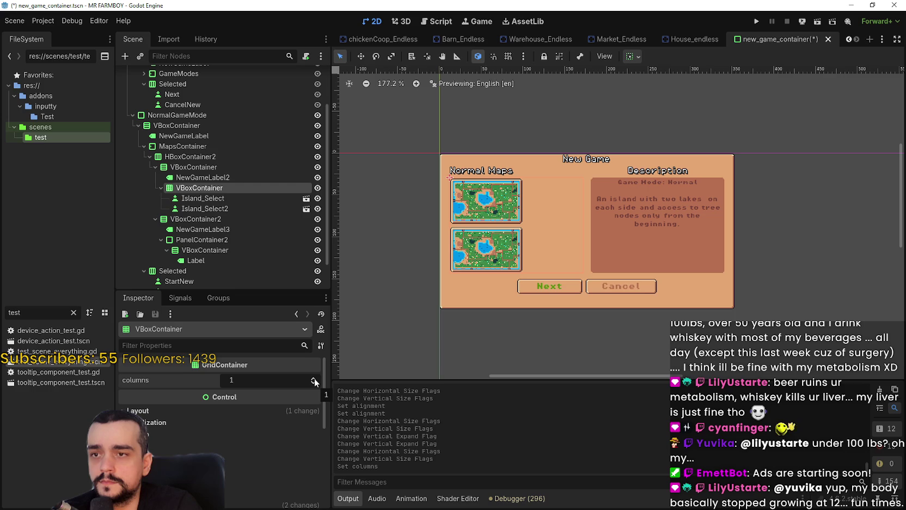
{"action": "scroll", "coordinate": [580, 265], "scroll_direction": "up", "scroll_amount": 5}
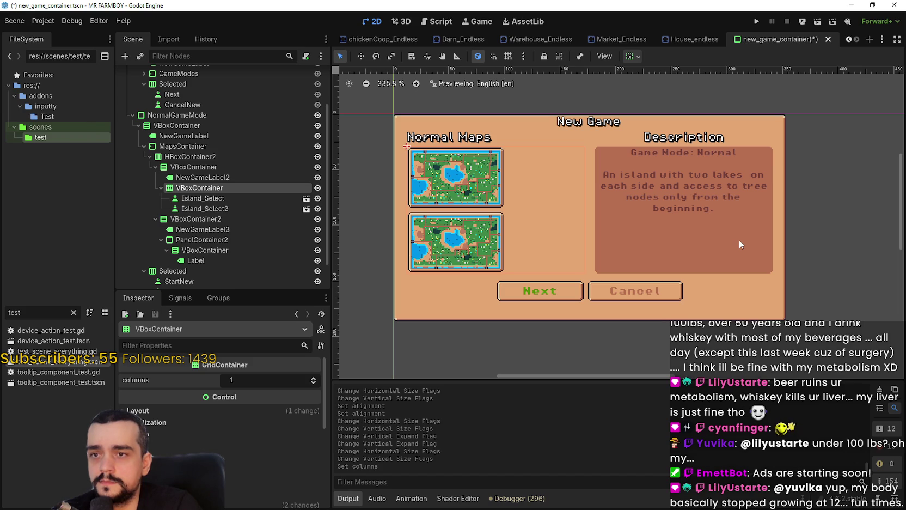
{"action": "mouse_move", "coordinate": [739, 245]}
{"action": "left_mouse_down"}
{"action": "mouse_move", "coordinate": [779, 215]}
{"action": "mouse_move", "coordinate": [765, 254]}
{"action": "left_mouse_up"}
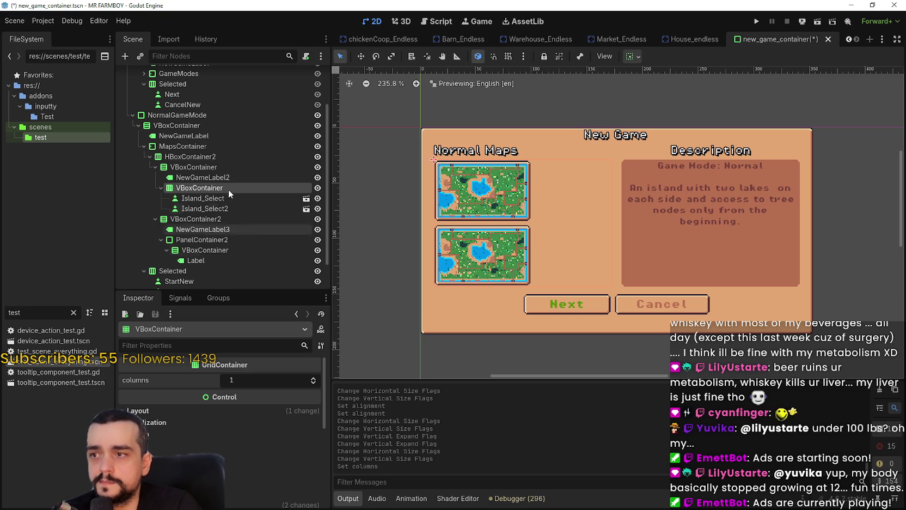
{"action": "left_click_drag", "start_coordinate": [588, 243], "coordinate": [560, 227]}
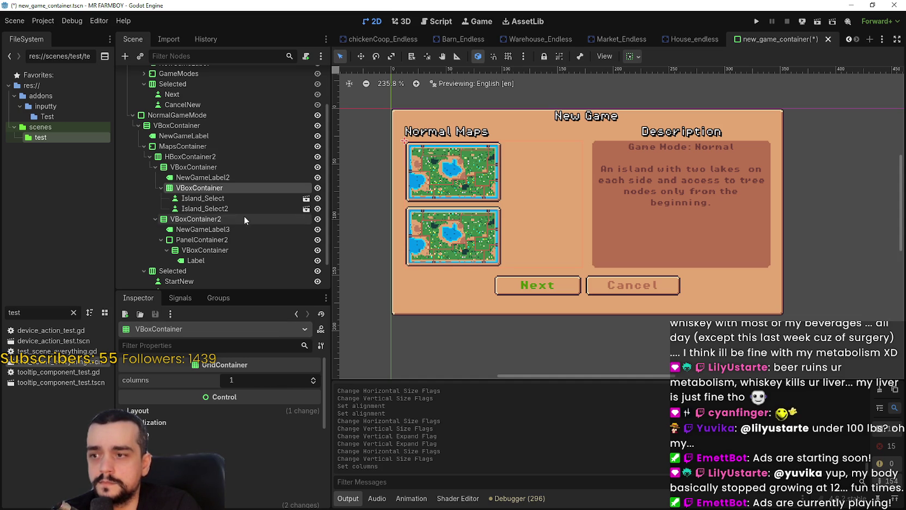
- Change the map grid node's type to FlowContainer, searching 'fle'
{"action": "right_click", "coordinate": [190, 188]}
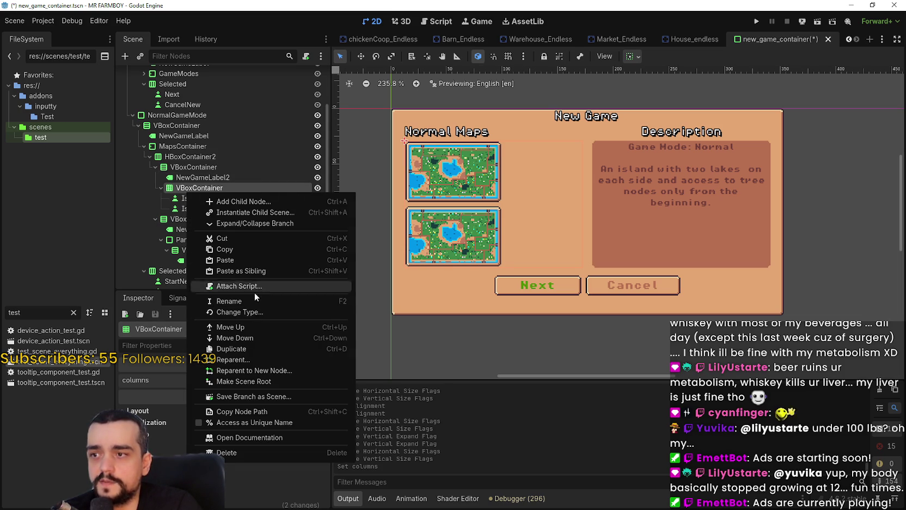
{"action": "left_click", "coordinate": [250, 313]}
{"action": "type", "text": "fle"}
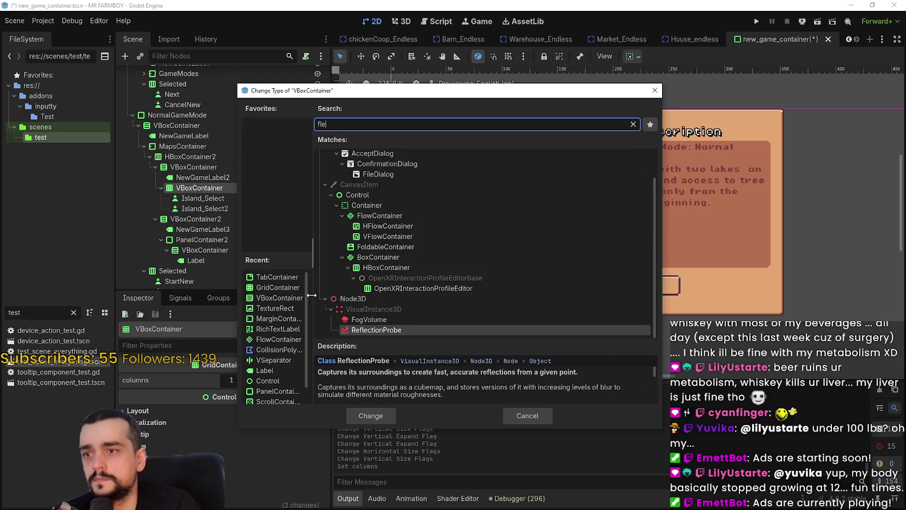
{"action": "key", "text": "Up"}
{"action": "key", "text": "Up"}
{"action": "key", "text": "Up"}
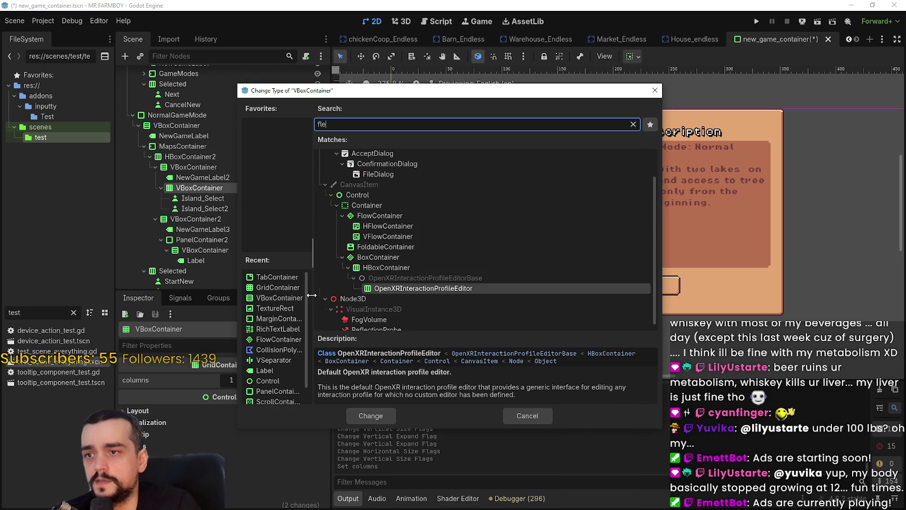
{"action": "key", "text": "Up"}
{"action": "key", "text": "Up"}
{"action": "key", "text": "Up"}
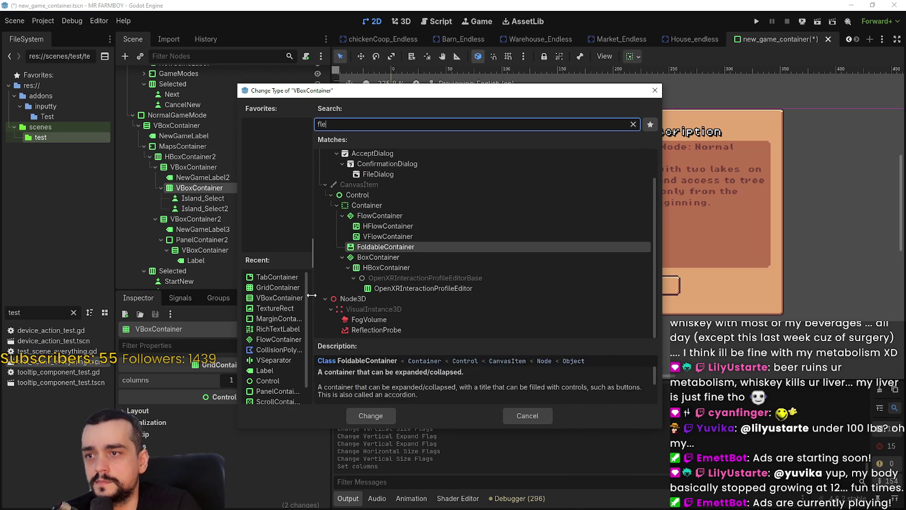
{"action": "key", "text": "Up"}
{"action": "key", "text": "Return"}
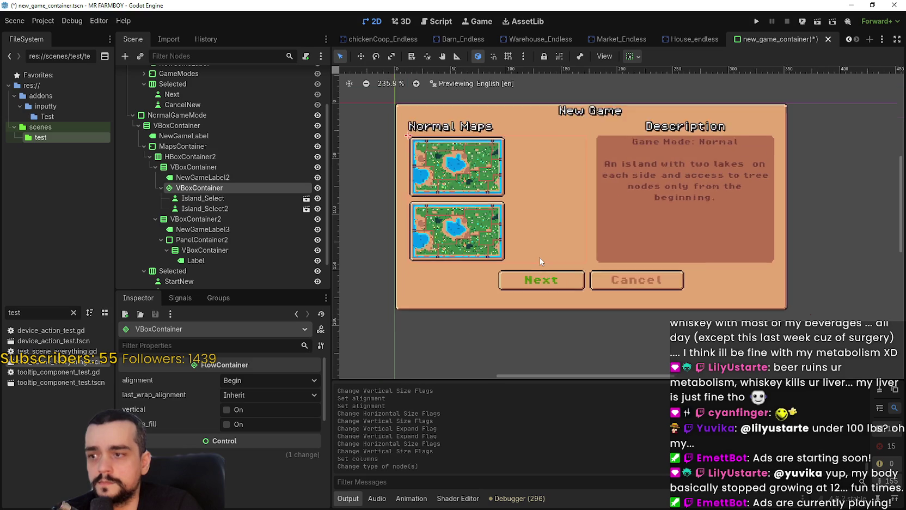
- Reselect the map thumbnail container and expand its Layout settings
{"action": "scroll", "coordinate": [540, 261], "scroll_direction": "up", "scroll_amount": 1}
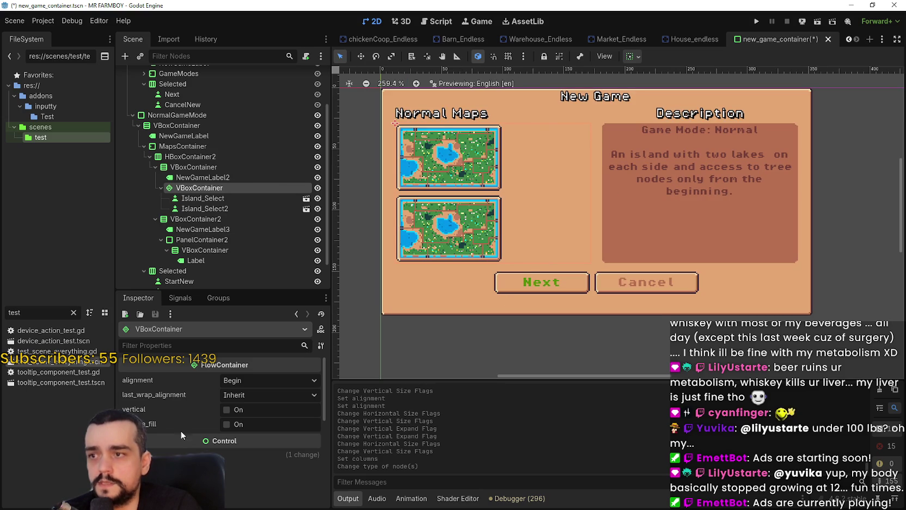
{"action": "left_click", "coordinate": [192, 168]}
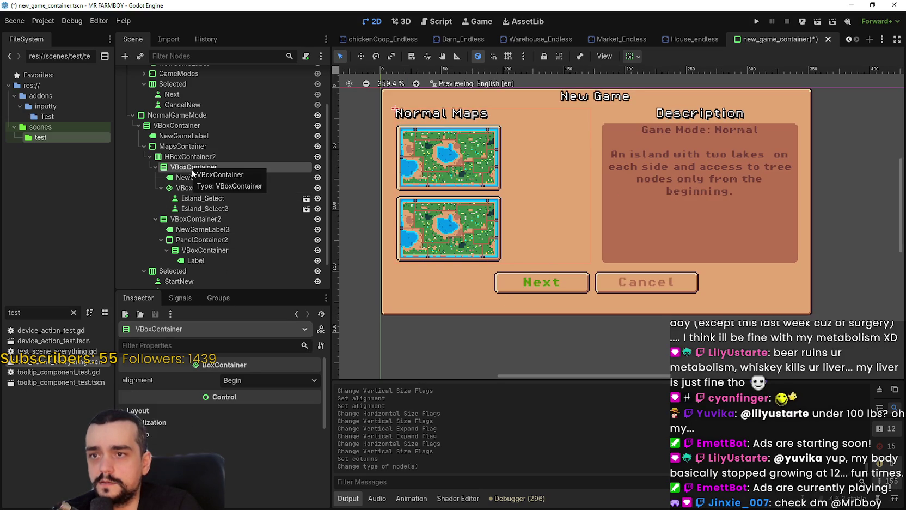
{"action": "left_click", "coordinate": [200, 188]}
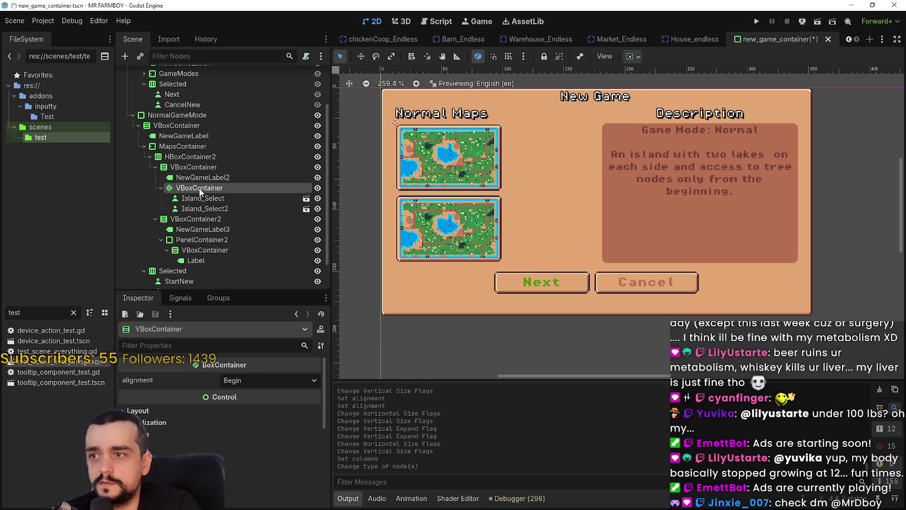
{"action": "left_click", "coordinate": [202, 158]}
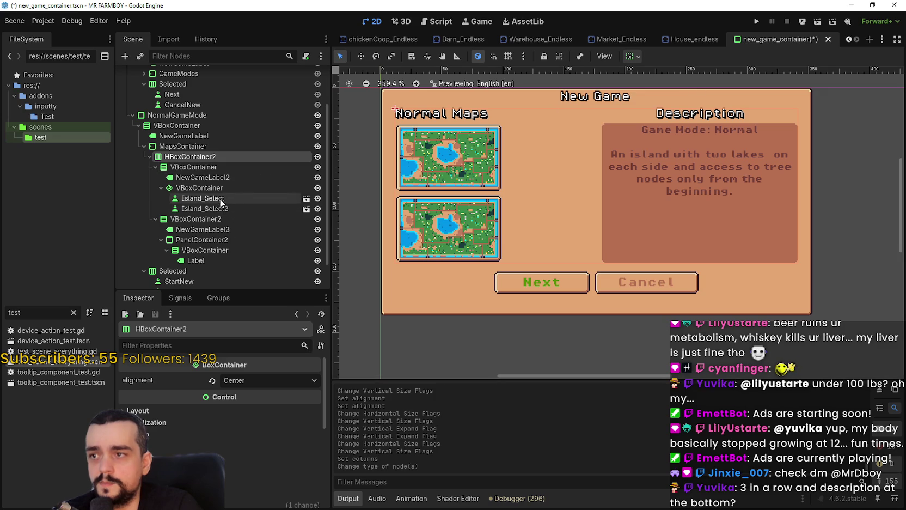
{"action": "left_click", "coordinate": [240, 187]}
{"action": "left_click", "coordinate": [223, 440]}
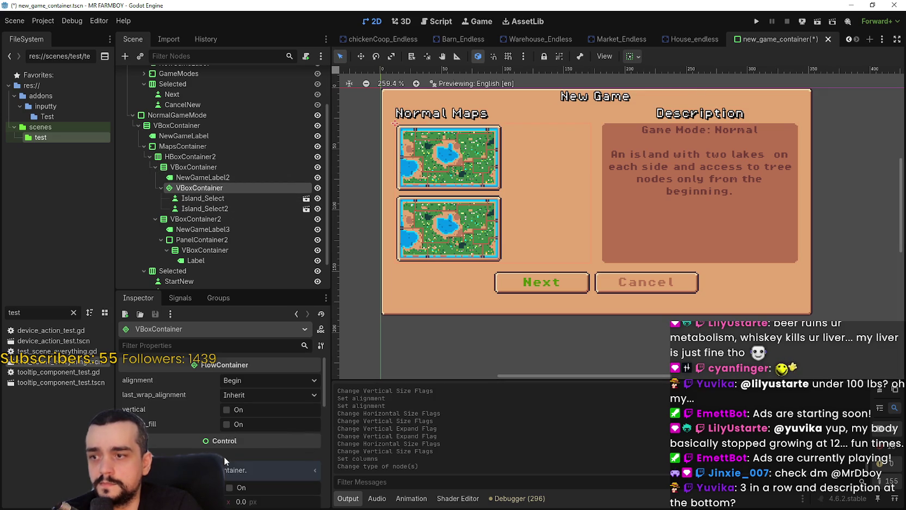
- Set the thumbnail container's custom minimum width to 178 px
{"action": "scroll", "coordinate": [224, 456], "scroll_direction": "down", "scroll_amount": 2}
{"action": "left_click_drag", "start_coordinate": [246, 446], "coordinate": [328, 446]}
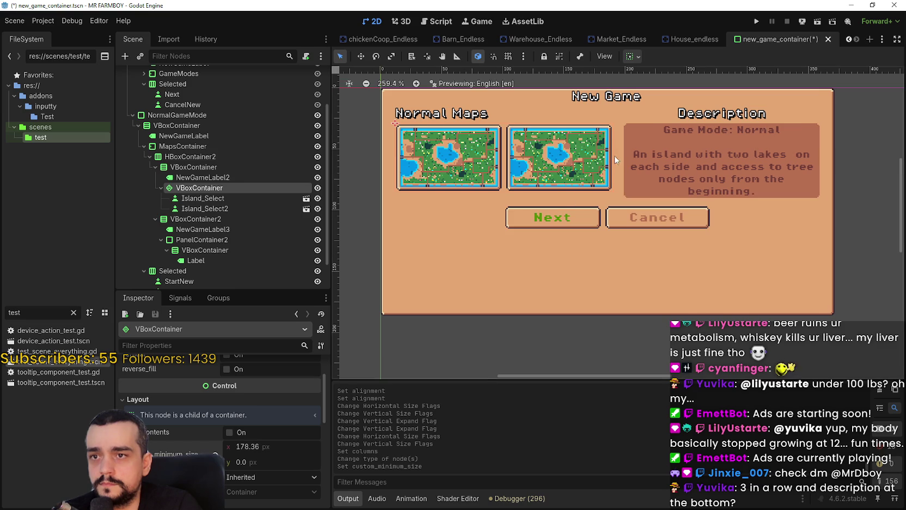
{"action": "scroll", "coordinate": [615, 162], "scroll_direction": "up", "scroll_amount": 4}
{"action": "left_click", "coordinate": [260, 446]}
{"action": "type", "text": "17"}
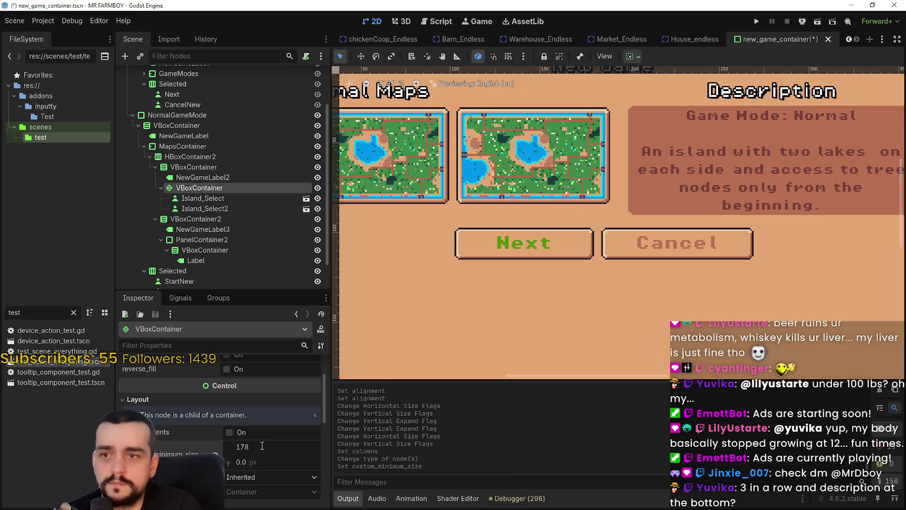
{"action": "type", "text": "8"}
{"action": "key", "text": "Return"}
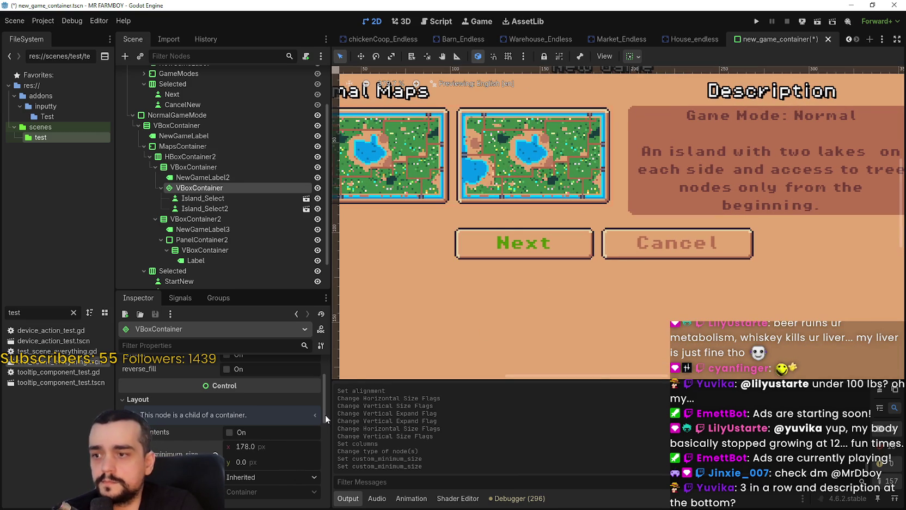
{"action": "scroll", "coordinate": [566, 246], "scroll_direction": "down", "scroll_amount": 4}
{"action": "left_click_drag", "start_coordinate": [569, 244], "coordinate": [537, 253]}
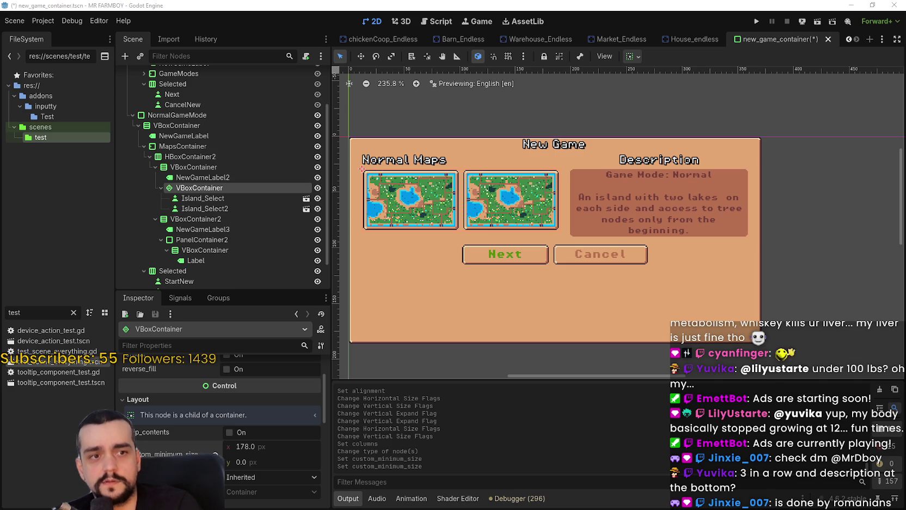
{"action": "scroll", "coordinate": [521, 250], "scroll_direction": "down", "scroll_amount": 2}
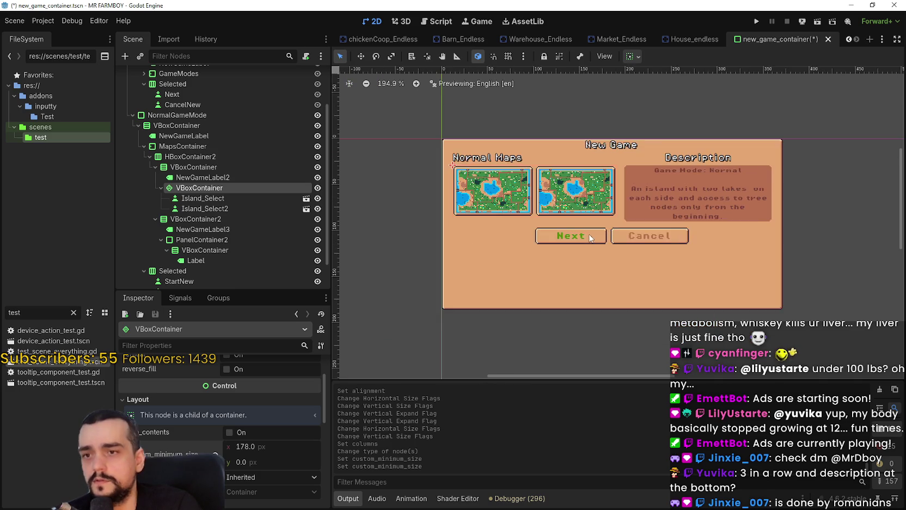
{"action": "scroll", "coordinate": [642, 261], "scroll_direction": "up", "scroll_amount": 1}
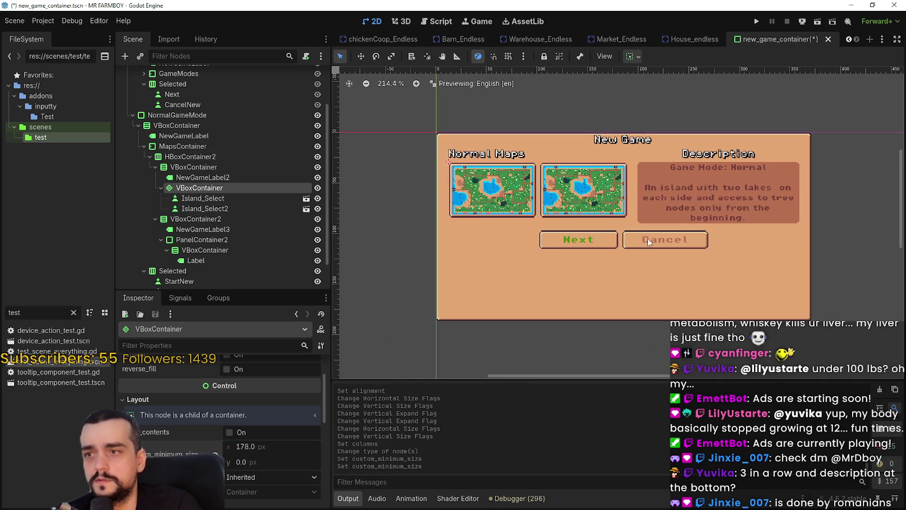
{"action": "left_click", "coordinate": [199, 201]}
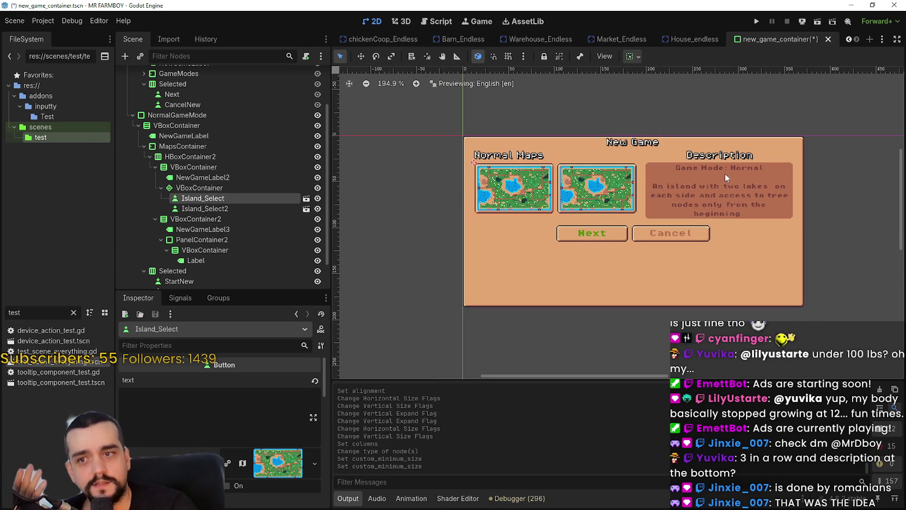
{"action": "scroll", "coordinate": [724, 173], "scroll_direction": "up", "scroll_amount": 2}
{"action": "scroll", "coordinate": [679, 249], "scroll_direction": "down", "scroll_amount": 3}
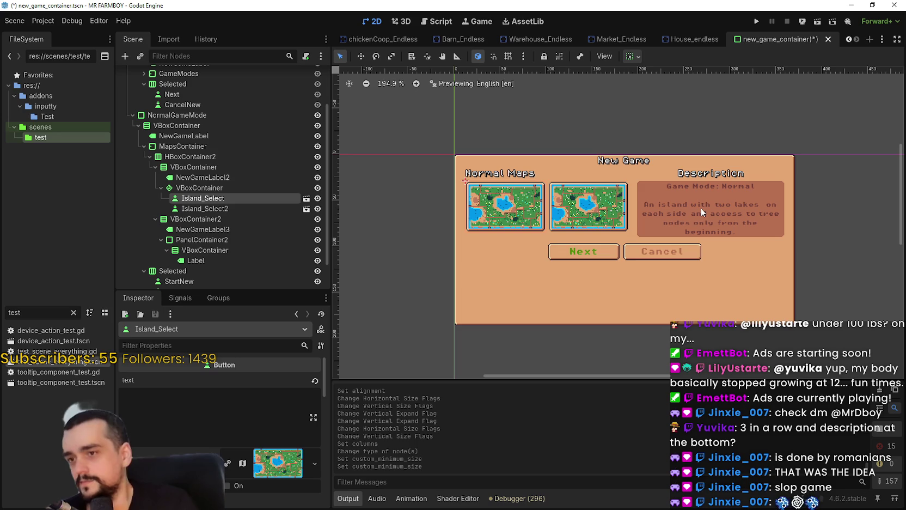
{"action": "scroll", "coordinate": [625, 214], "scroll_direction": "up", "scroll_amount": 2}
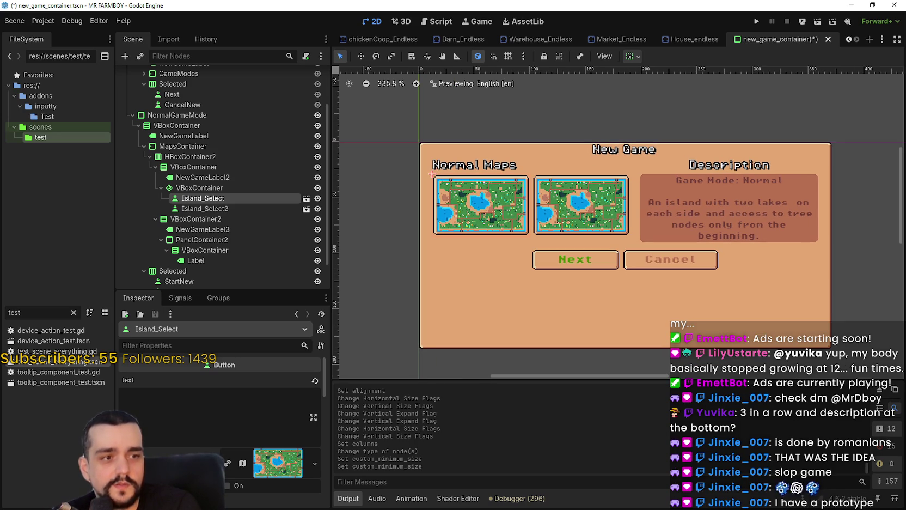
{"action": "scroll", "coordinate": [588, 234], "scroll_direction": "up", "scroll_amount": 1}
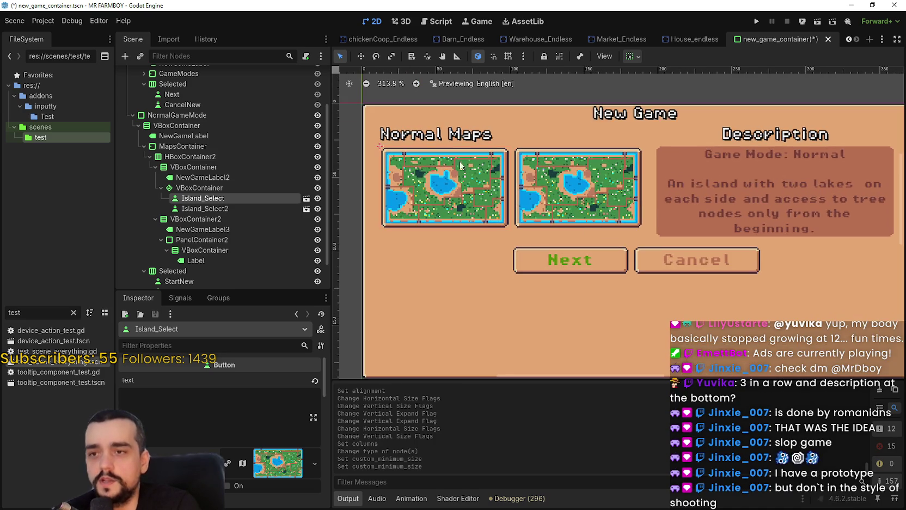
{"action": "scroll", "coordinate": [591, 210], "scroll_direction": "down", "scroll_amount": 1}
{"action": "scroll", "coordinate": [592, 210], "scroll_direction": "down", "scroll_amount": 1}
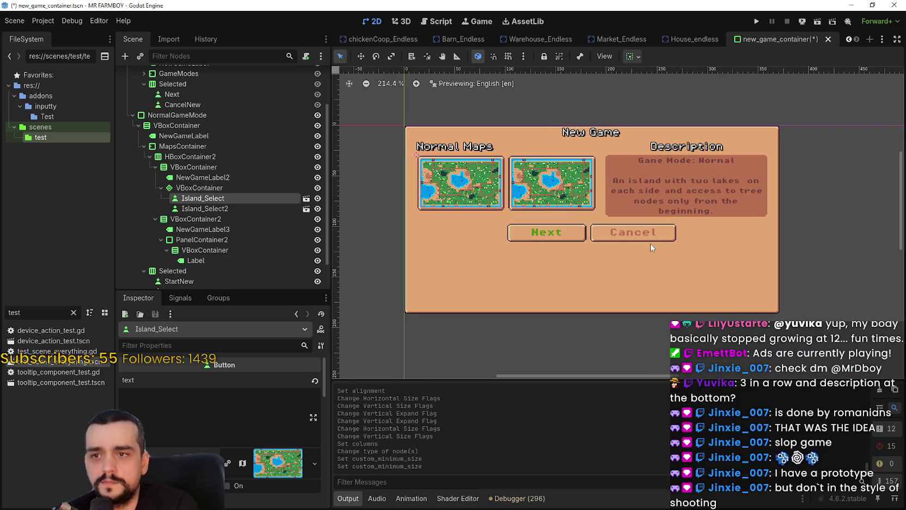
{"action": "scroll", "coordinate": [650, 243], "scroll_direction": "up", "scroll_amount": 2}
{"action": "scroll", "coordinate": [650, 243], "scroll_direction": "down", "scroll_amount": 1}
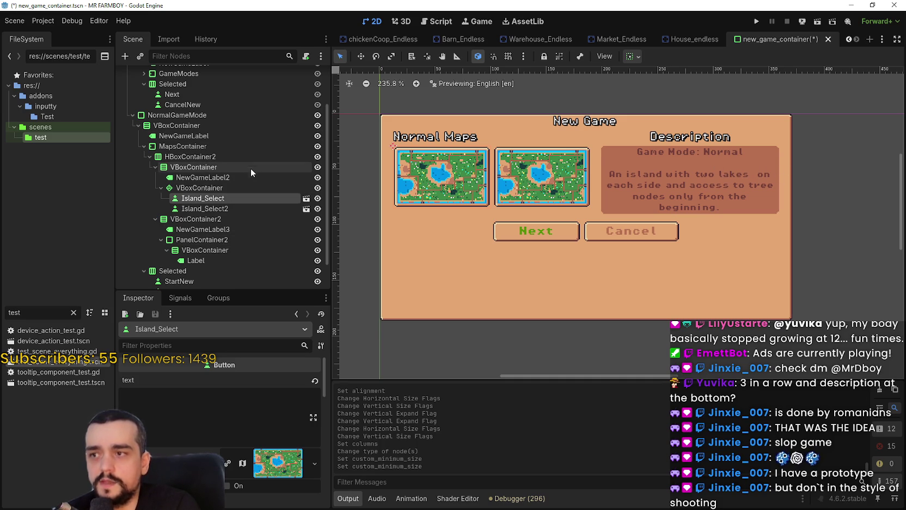
{"action": "left_click", "coordinate": [220, 145]}
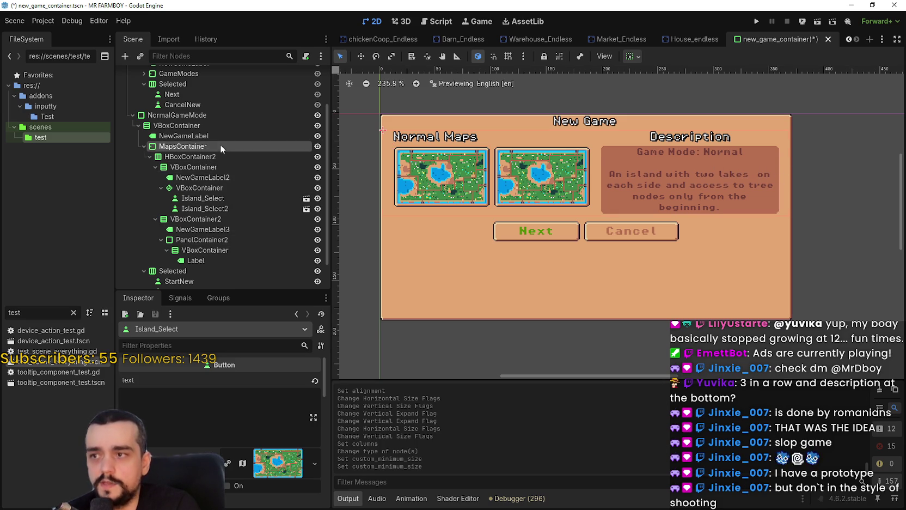
- Convert HBoxContainer2 into a VBoxContainer via Change Type, searching 'box'
{"action": "left_click", "coordinate": [156, 126]}
{"action": "left_click", "coordinate": [149, 155]}
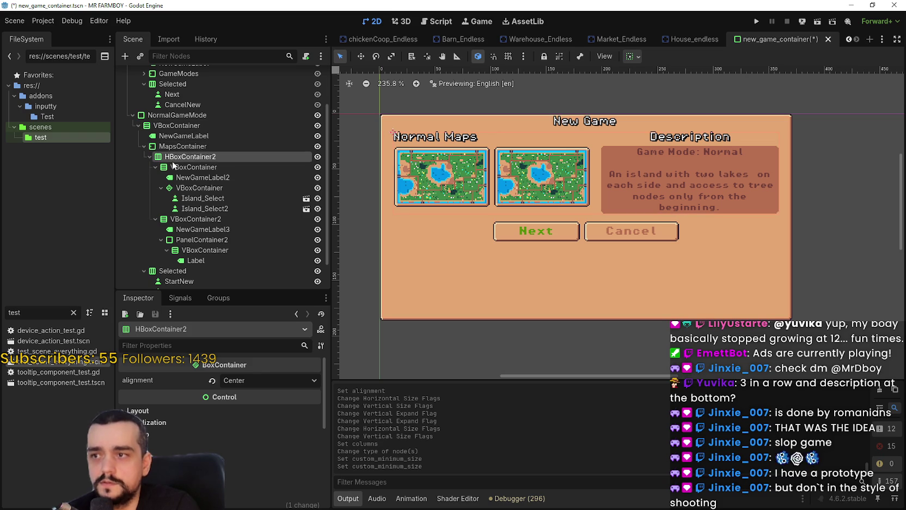
{"action": "left_click", "coordinate": [173, 168]}
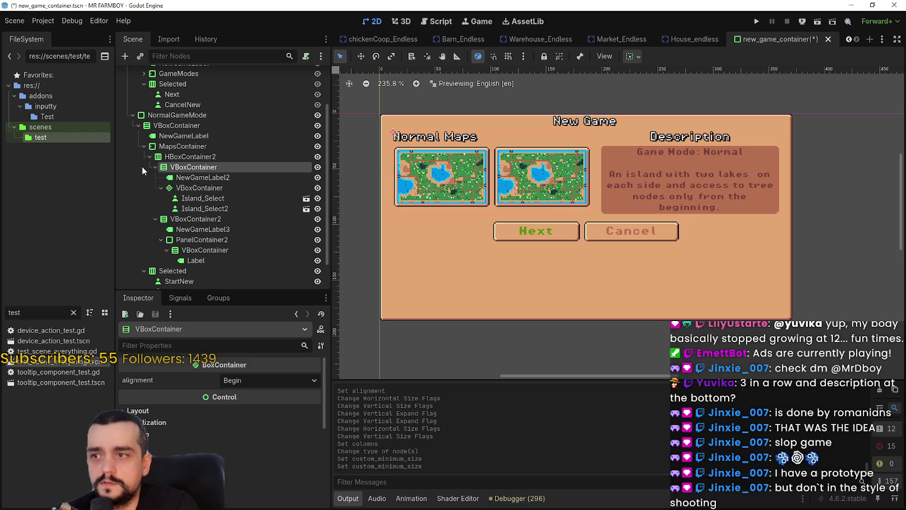
{"action": "left_click", "coordinate": [184, 187]}
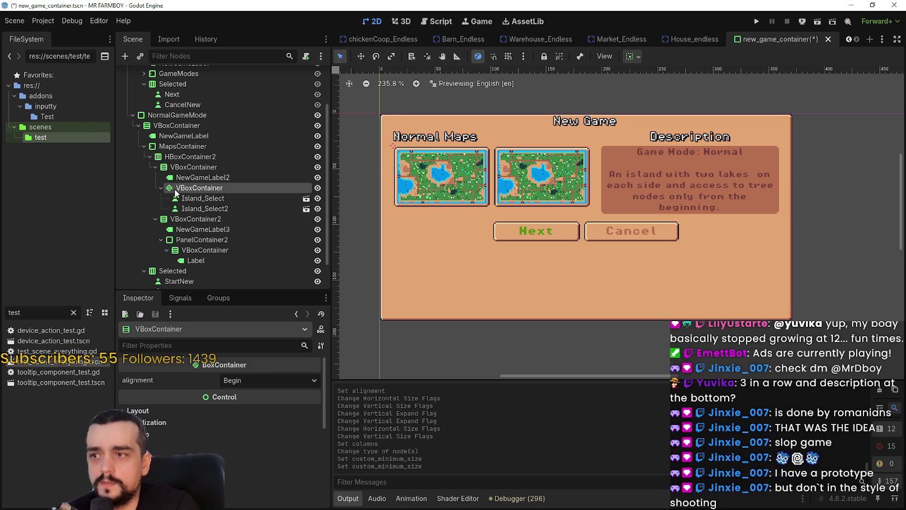
{"action": "left_click", "coordinate": [183, 157]}
{"action": "right_click", "coordinate": [183, 157]}
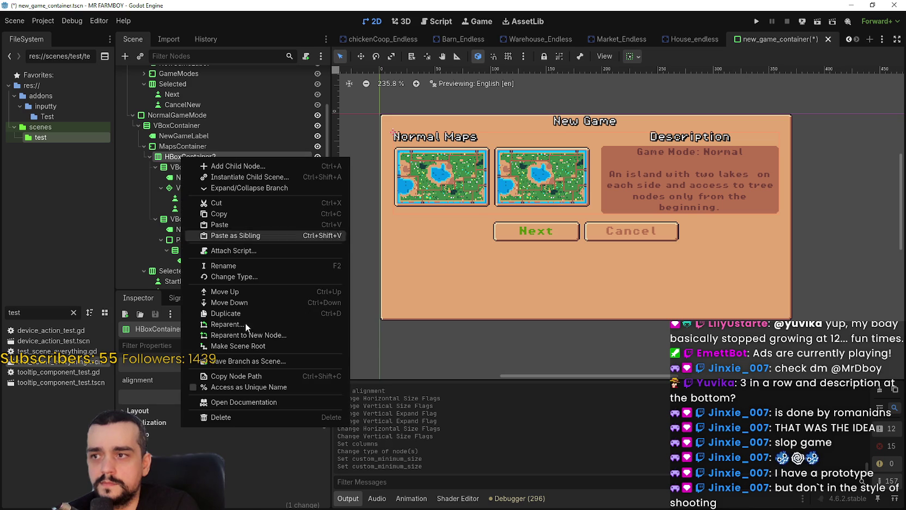
{"action": "left_click", "coordinate": [280, 276]}
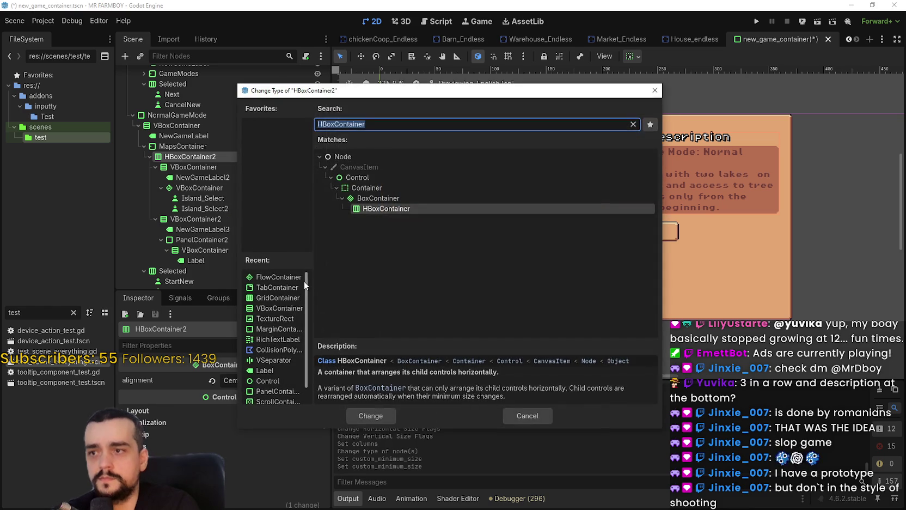
{"action": "type", "text": "vbox"}
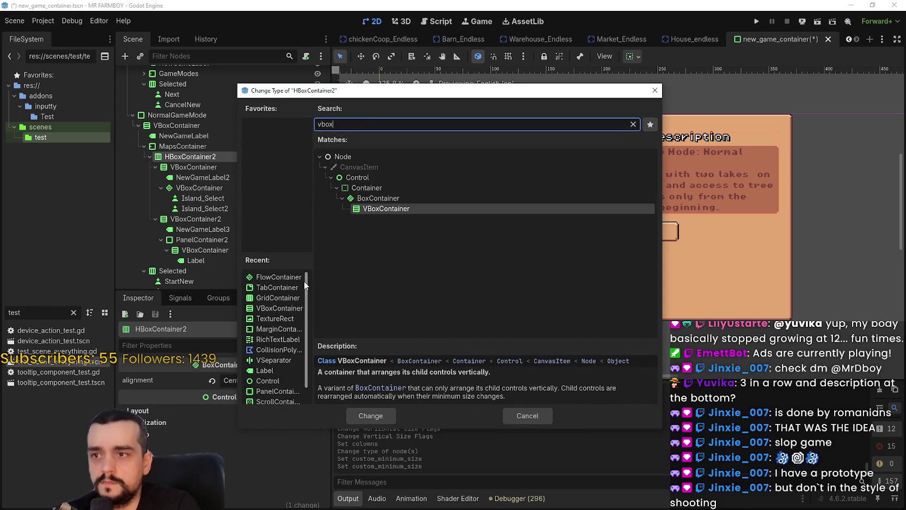
{"action": "key", "text": "Return"}
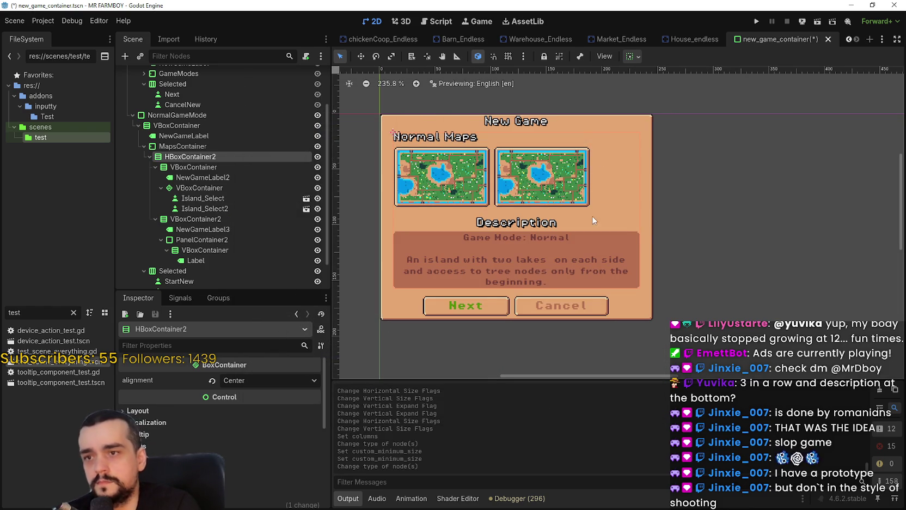
{"action": "scroll", "coordinate": [621, 221], "scroll_direction": "left", "scroll_amount": 2}
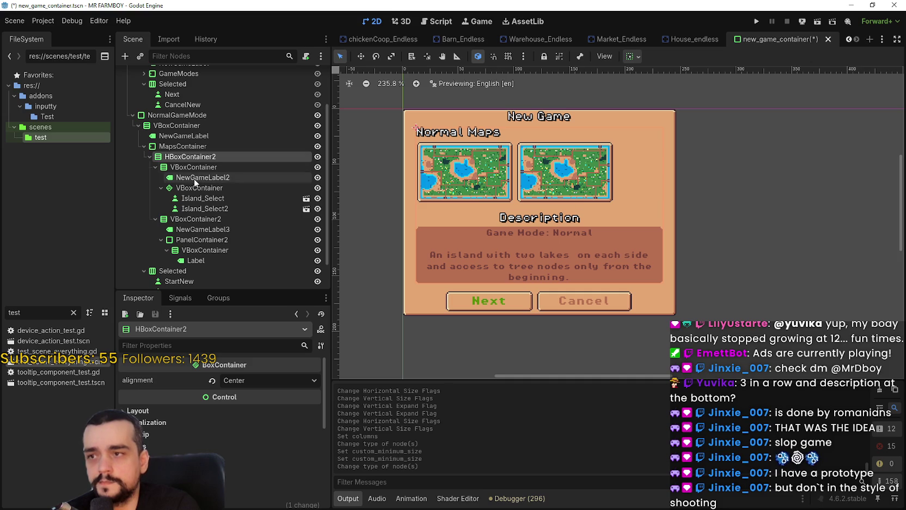
{"action": "left_click", "coordinate": [184, 136]}
- Select the Normal Maps heading label and retype its text as 'Pick a Map'
{"action": "double_click", "coordinate": [177, 406]}
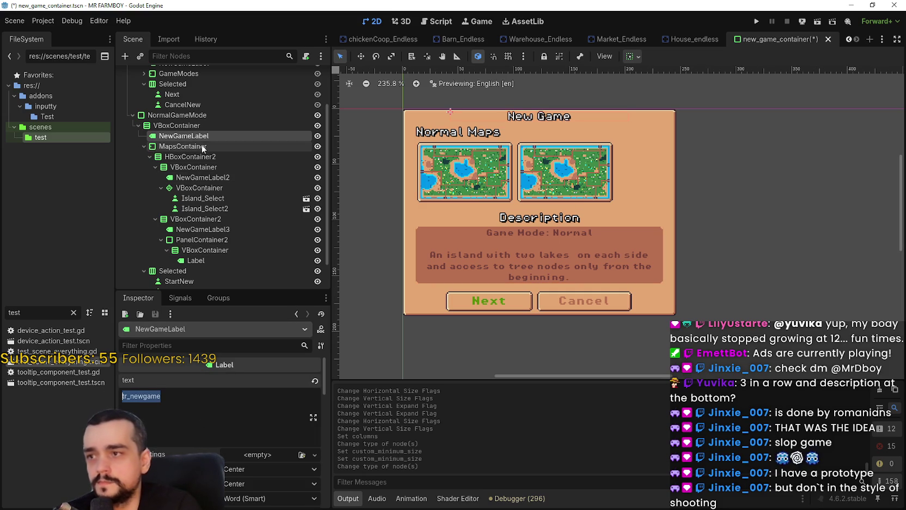
{"action": "left_click", "coordinate": [183, 146]}
{"action": "left_click", "coordinate": [194, 167]}
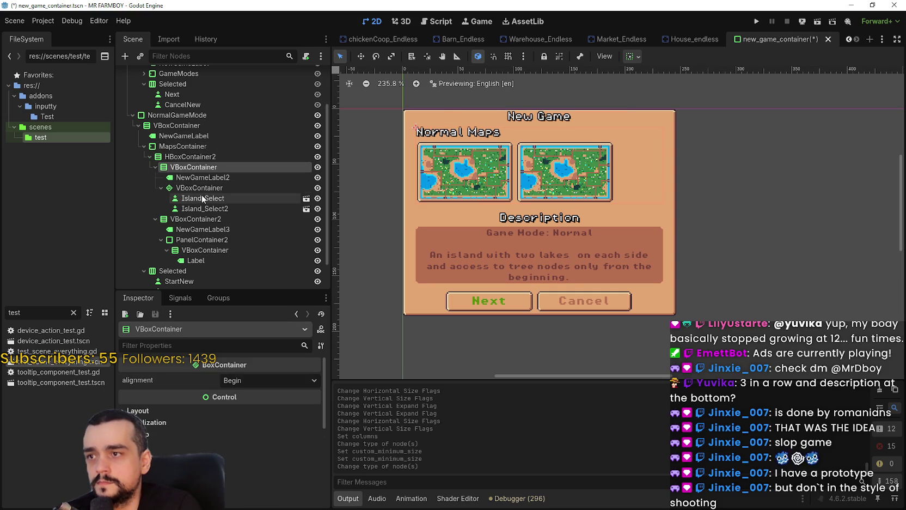
{"action": "left_click", "coordinate": [202, 177]}
{"action": "left_click", "coordinate": [180, 407]}
{"action": "key", "text": "ctrl+a"}
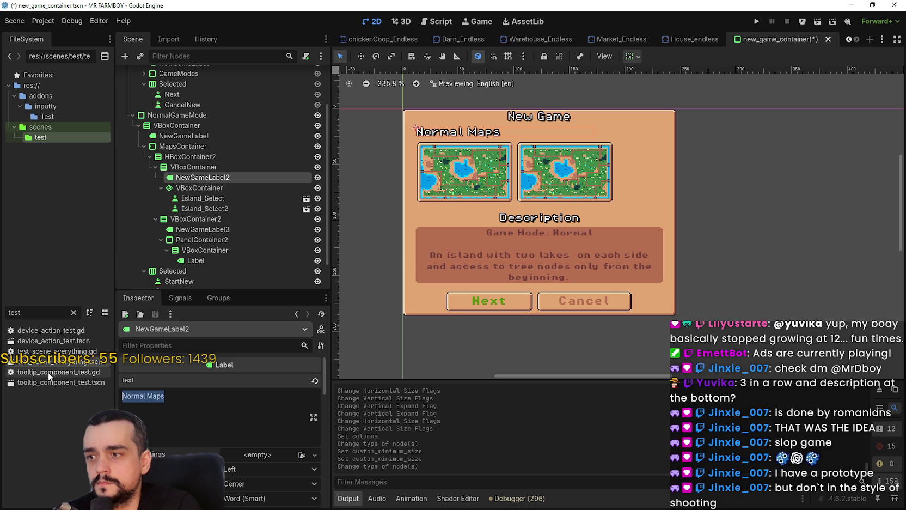
{"action": "key", "text": "BackSpace"}
{"action": "type", "text": "Choo"}
{"action": "key", "text": "BackSpace"}
{"action": "key", "text": "BackSpace"}
{"action": "key", "text": "BackSpace"}
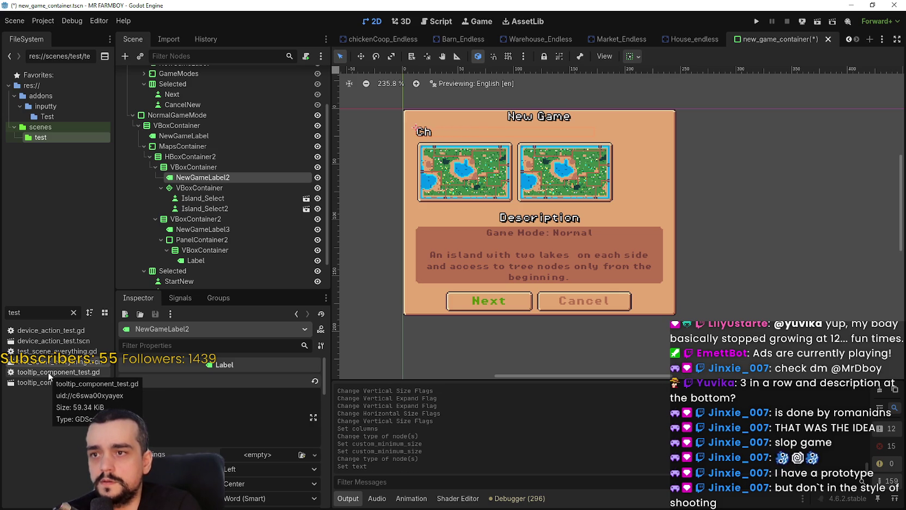
{"action": "type", "text": "Pick a Map"}
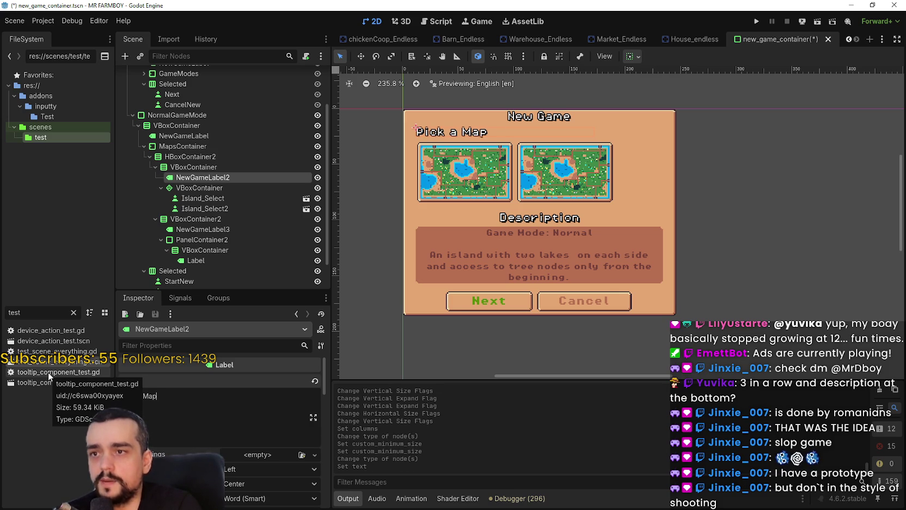
- Replace the heading text with 'Choose a Map'
{"action": "scroll", "coordinate": [419, 255], "scroll_direction": "up", "scroll_amount": 3}
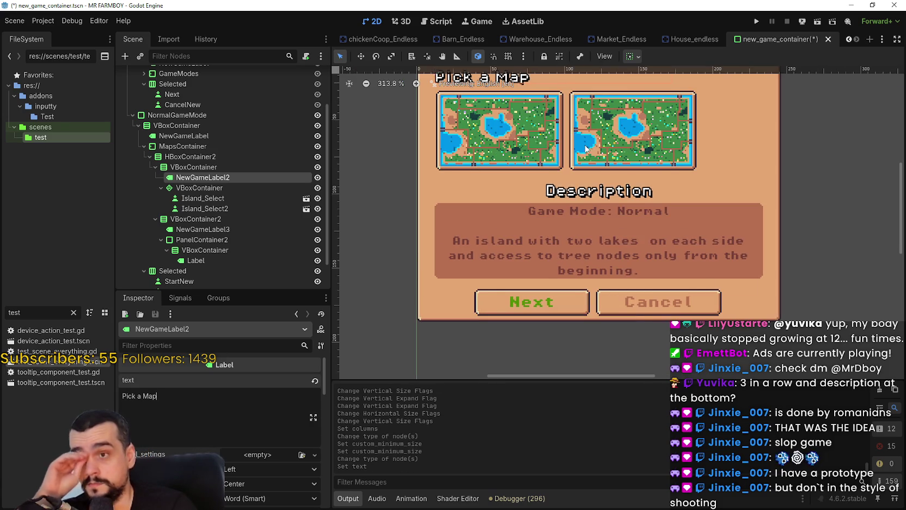
{"action": "scroll", "coordinate": [582, 146], "scroll_direction": "down", "scroll_amount": 2}
{"action": "key", "text": "ctrl+a"}
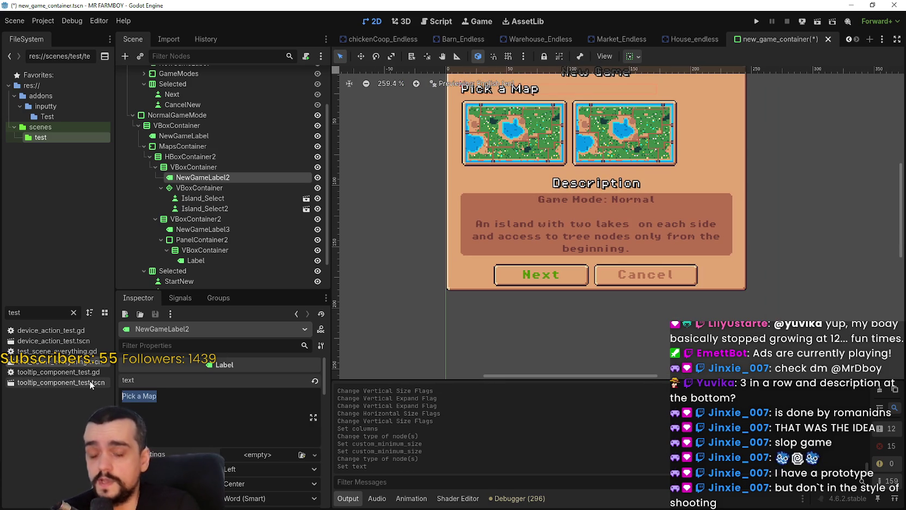
{"action": "type", "text": "Choose a"}
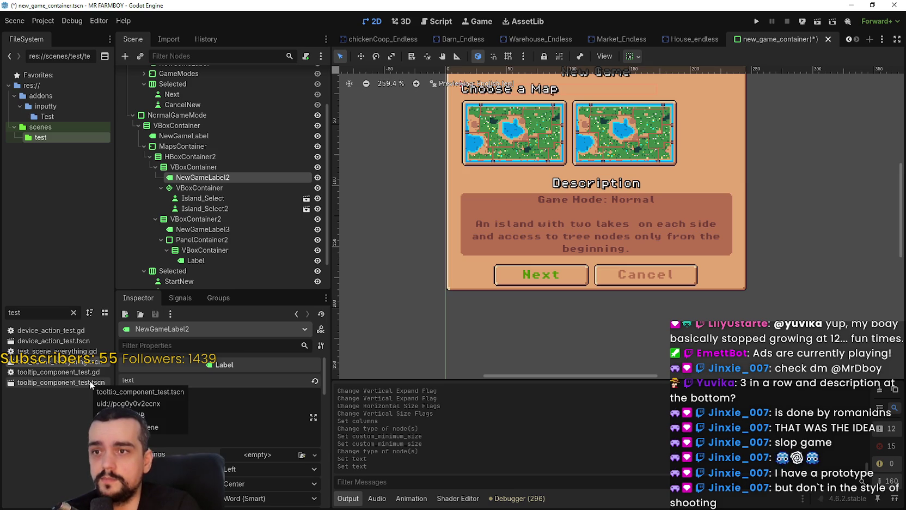
{"action": "scroll", "coordinate": [606, 249], "scroll_direction": "down", "scroll_amount": 1}
{"action": "scroll", "coordinate": [585, 228], "scroll_direction": "up", "scroll_amount": 1}
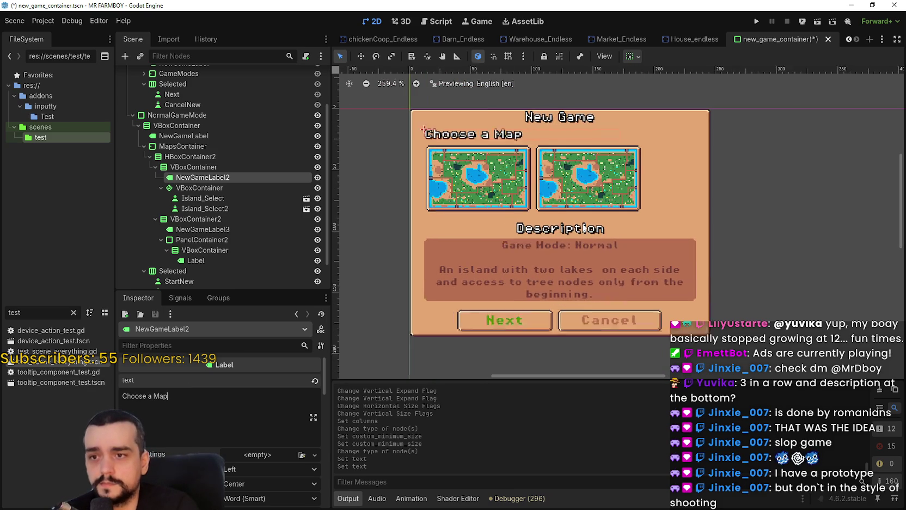
{"action": "scroll", "coordinate": [583, 227], "scroll_direction": "up", "scroll_amount": 1}
{"action": "scroll", "coordinate": [582, 220], "scroll_direction": "down", "scroll_amount": 1}
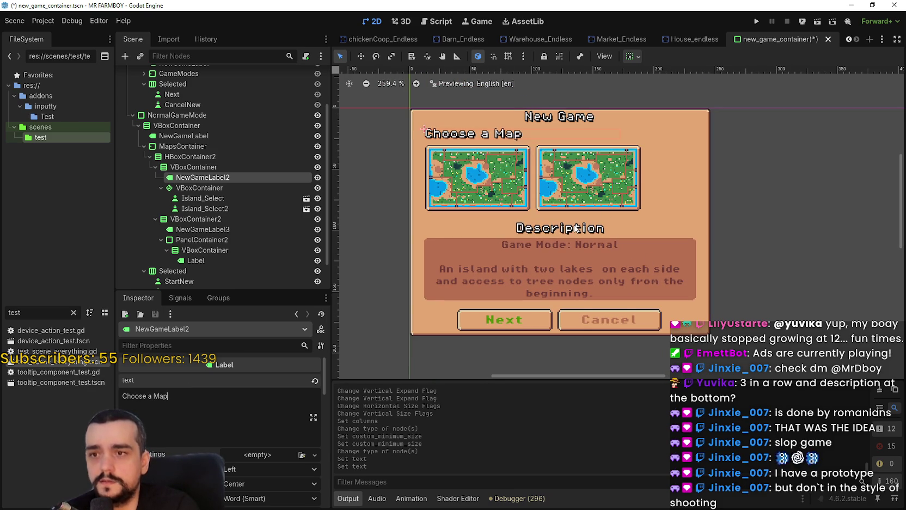
{"action": "scroll", "coordinate": [576, 228], "scroll_direction": "up", "scroll_amount": 2}
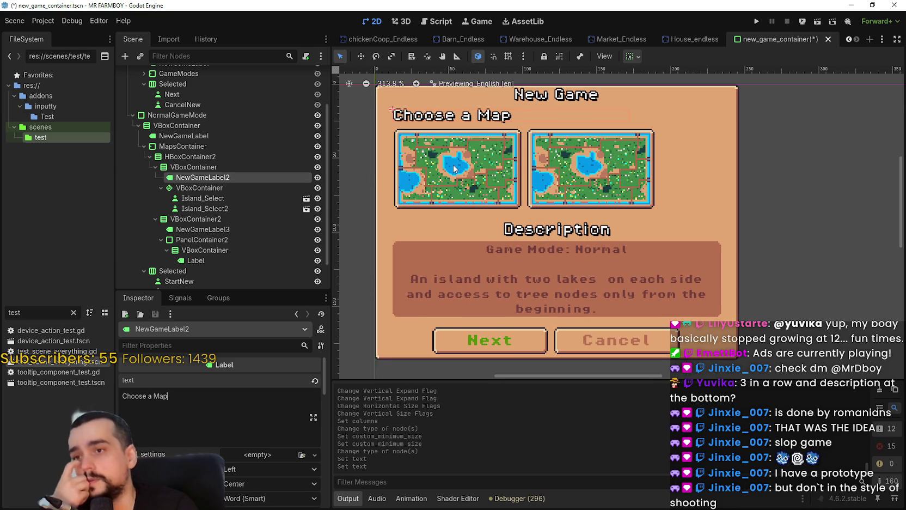
{"action": "scroll", "coordinate": [453, 164], "scroll_direction": "down", "scroll_amount": 3}
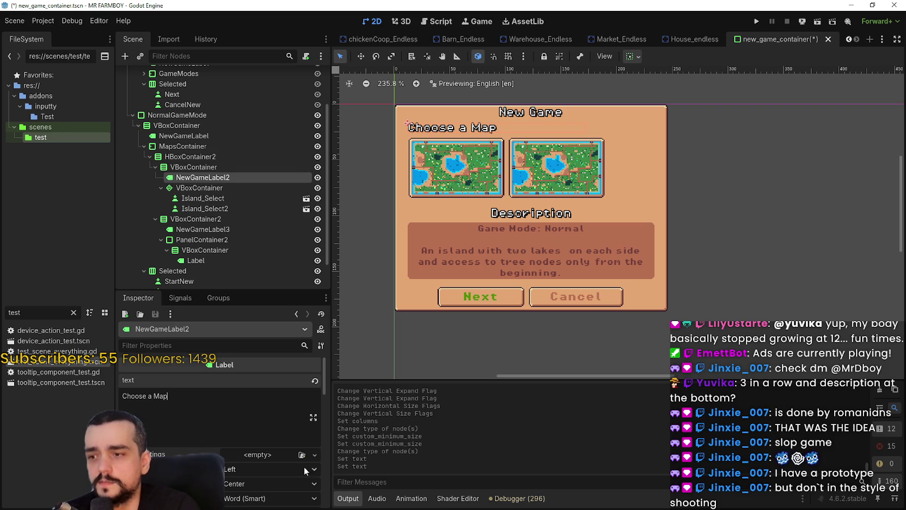
{"action": "left_click", "coordinate": [253, 469]}
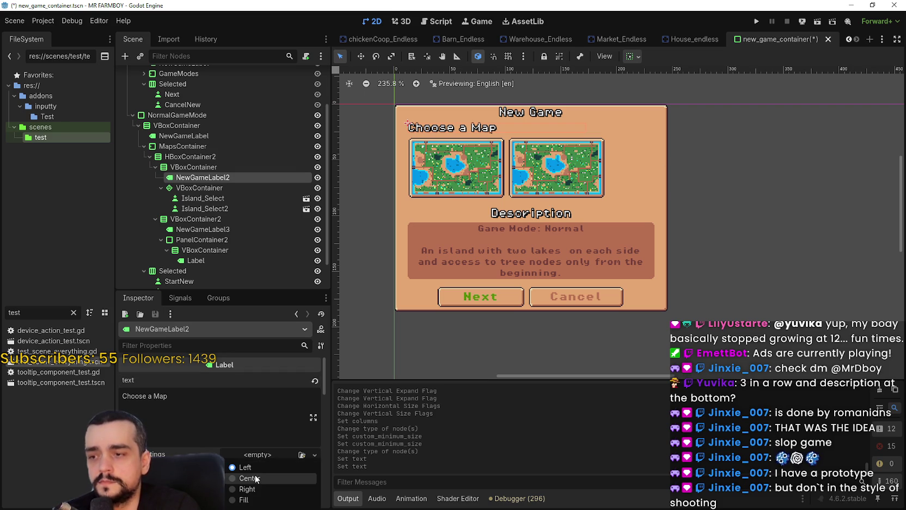
- Set the Choose a Map heading's horizontal alignment to Center
{"action": "left_click", "coordinate": [268, 478]}
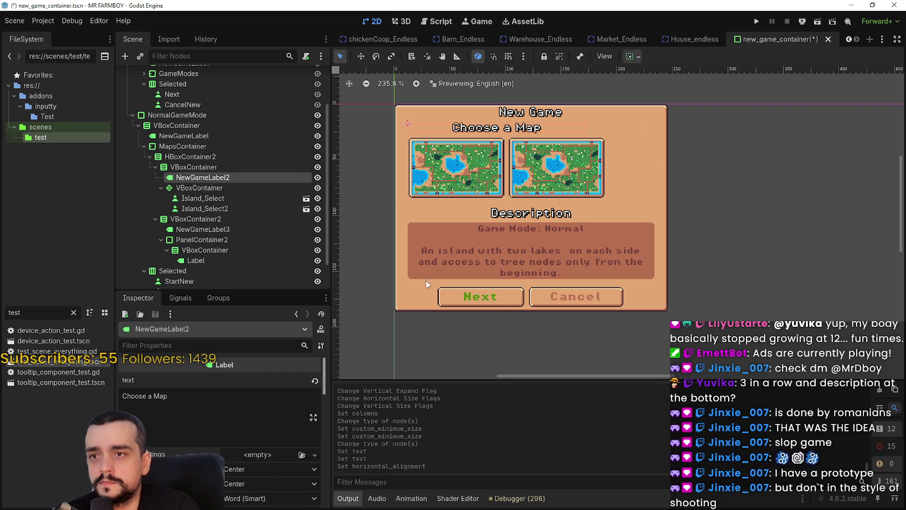
{"action": "scroll", "coordinate": [625, 154], "scroll_direction": "up", "scroll_amount": 5}
{"action": "scroll", "coordinate": [563, 256], "scroll_direction": "down", "scroll_amount": 2}
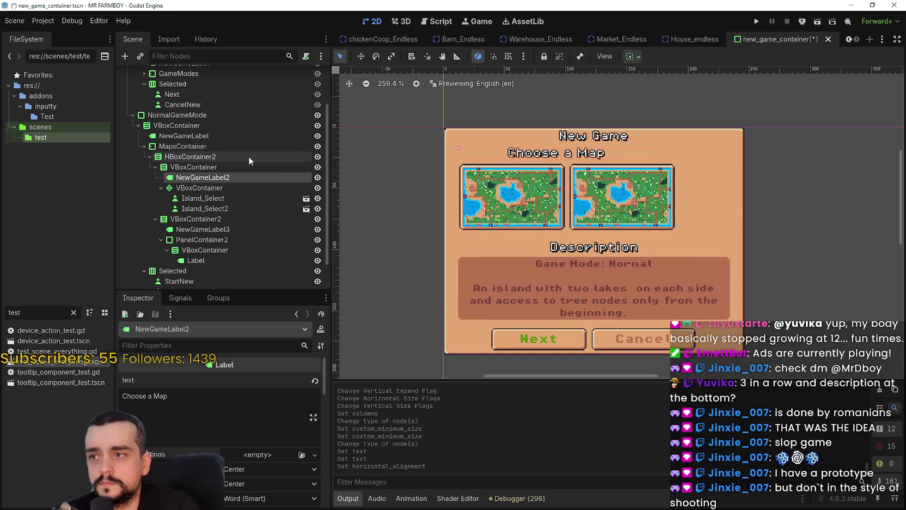
{"action": "scroll", "coordinate": [625, 177], "scroll_direction": "down", "scroll_amount": 1}
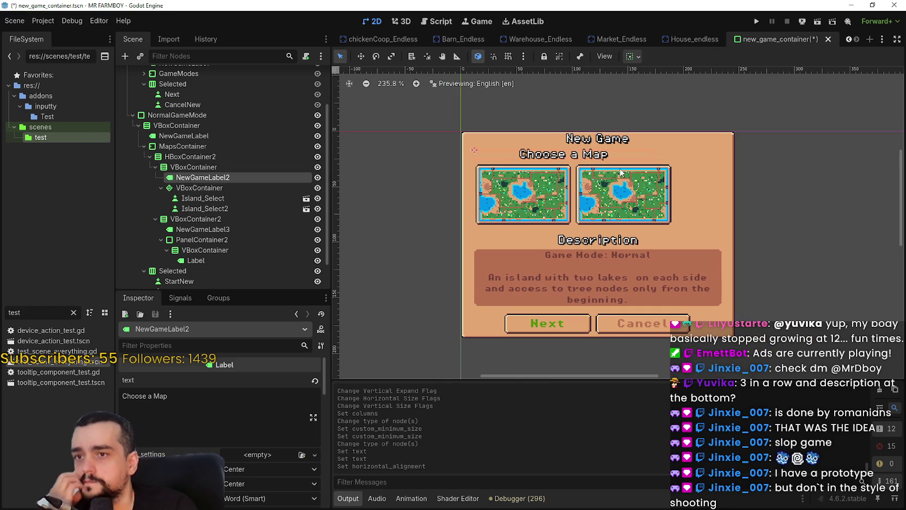
{"action": "scroll", "coordinate": [615, 153], "scroll_direction": "up", "scroll_amount": 1}
{"action": "scroll", "coordinate": [615, 150], "scroll_direction": "up", "scroll_amount": 3}
{"action": "scroll", "coordinate": [616, 151], "scroll_direction": "down", "scroll_amount": 2}
- Center the heading container's contents and change its horizontal sizing
{"action": "left_click", "coordinate": [196, 167]}
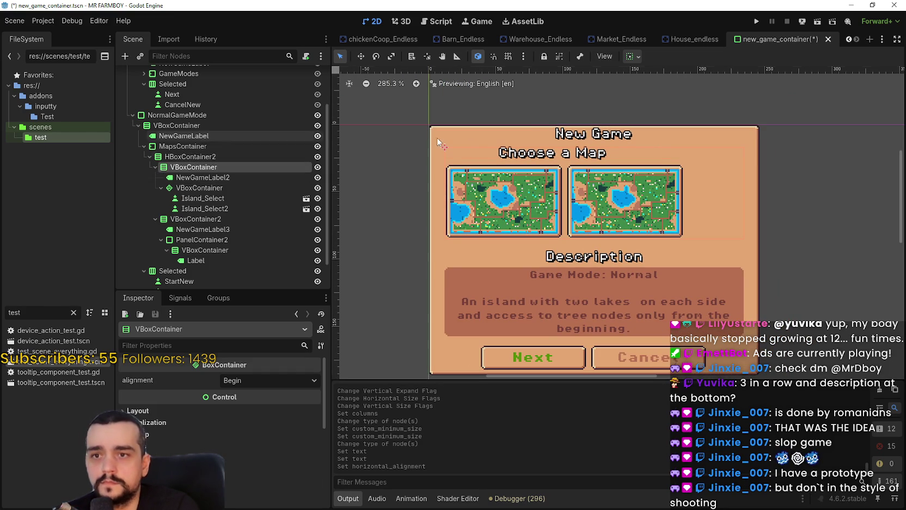
{"action": "scroll", "coordinate": [732, 168], "scroll_direction": "up", "scroll_amount": 2}
{"action": "left_click", "coordinate": [248, 380]}
{"action": "left_click", "coordinate": [247, 408]}
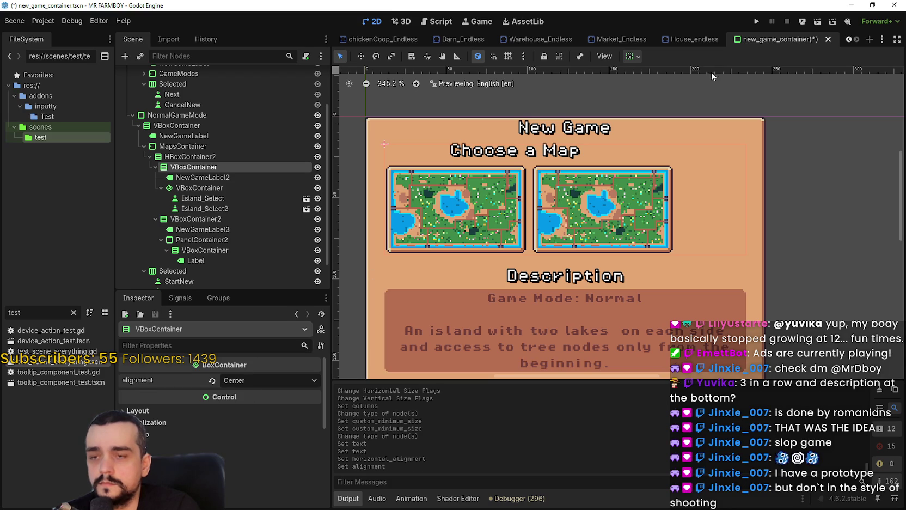
{"action": "left_click", "coordinate": [632, 57]}
{"action": "left_click", "coordinate": [690, 92]}
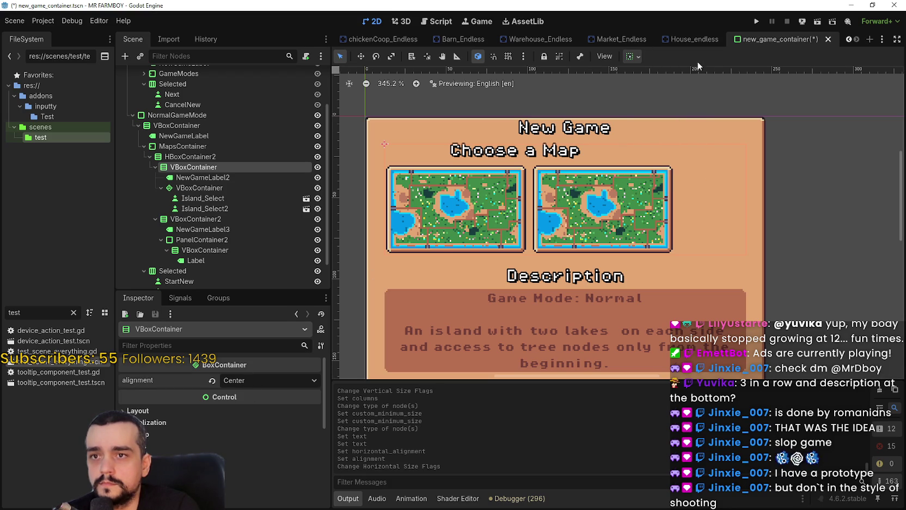
- Make the Choose a Map heading stretch across the panel width
{"action": "left_click", "coordinate": [217, 178]}
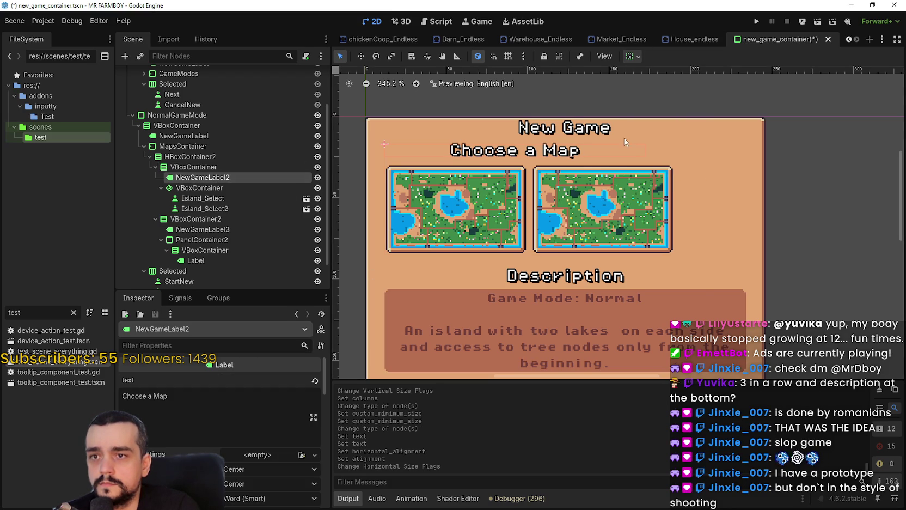
{"action": "scroll", "coordinate": [624, 138], "scroll_direction": "up", "scroll_amount": 3}
{"action": "scroll", "coordinate": [599, 170], "scroll_direction": "left", "scroll_amount": 2}
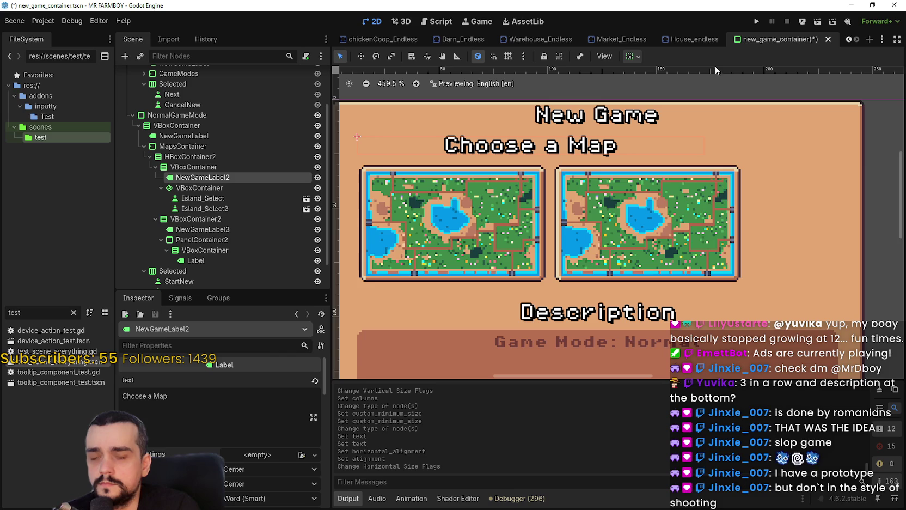
{"action": "left_click", "coordinate": [633, 56]}
{"action": "left_click", "coordinate": [688, 91]}
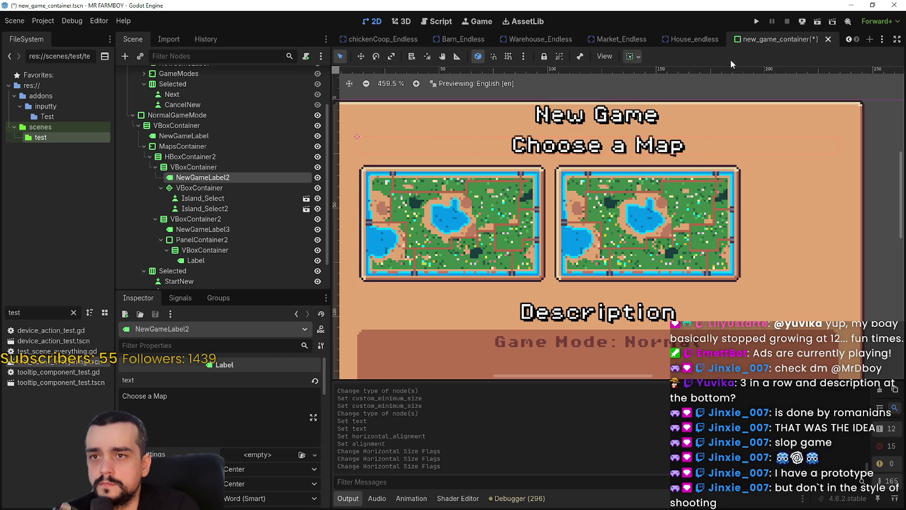
{"action": "left_click", "coordinate": [731, 59]}
{"action": "scroll", "coordinate": [599, 218], "scroll_direction": "down", "scroll_amount": 3}
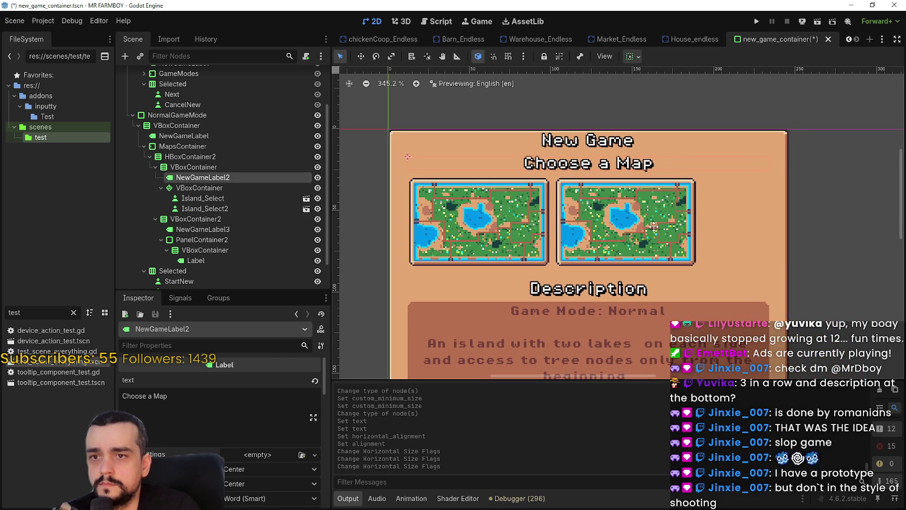
- Set the map thumbnails container's alignment to Center
{"action": "left_click", "coordinate": [222, 187]}
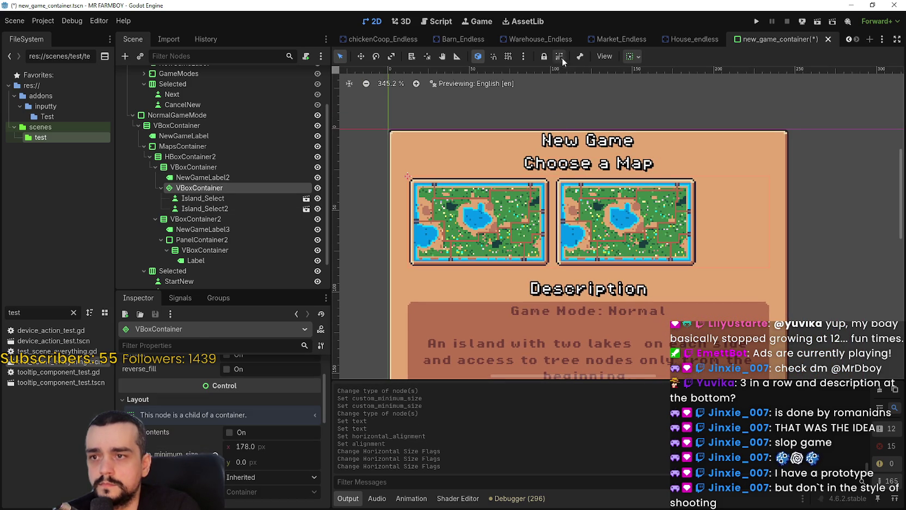
{"action": "left_click", "coordinate": [633, 57]}
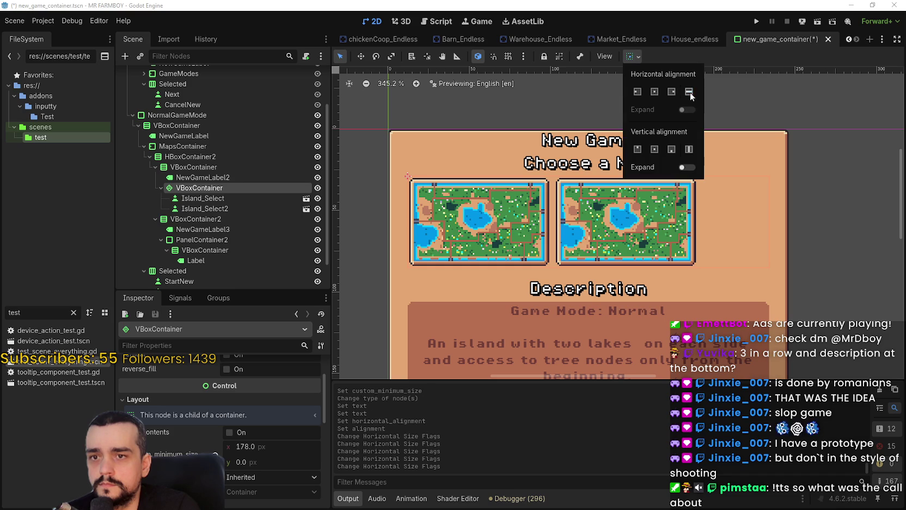
{"action": "left_click", "coordinate": [724, 64]}
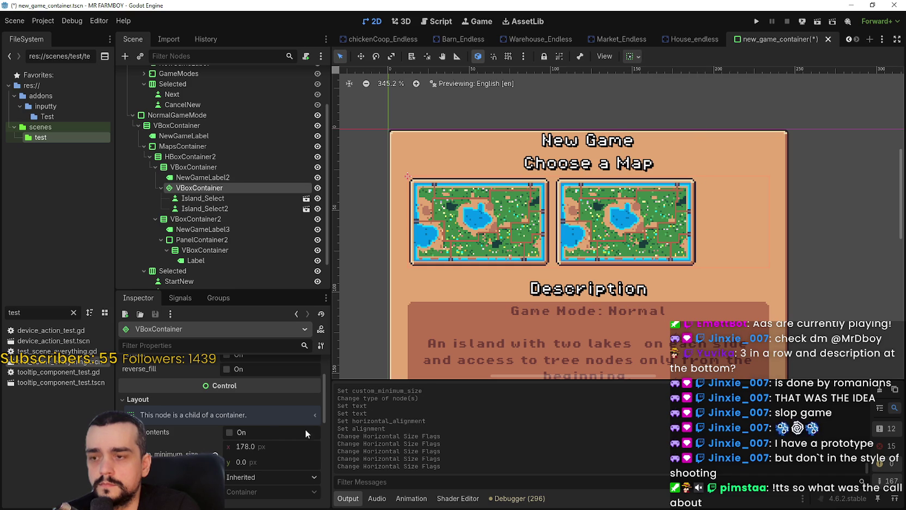
{"action": "scroll", "coordinate": [732, 241], "scroll_direction": "down", "scroll_amount": 4}
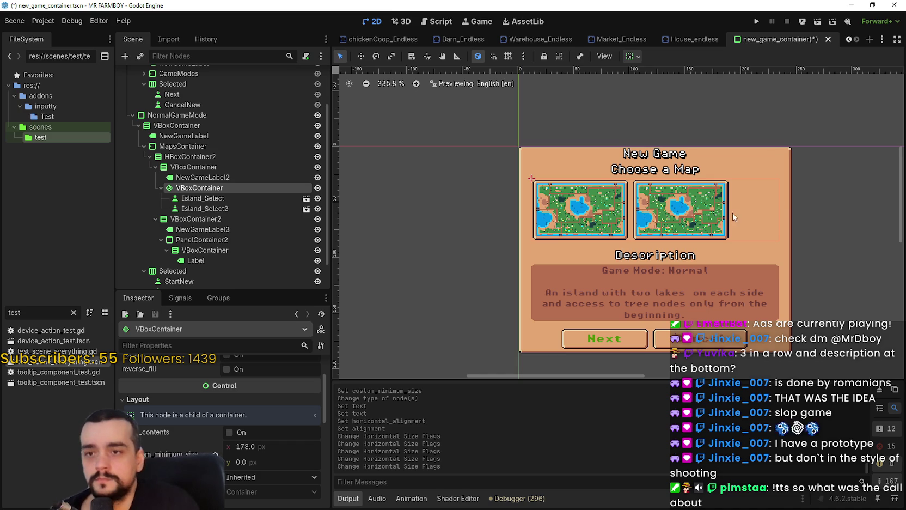
{"action": "scroll", "coordinate": [690, 214], "scroll_direction": "up", "scroll_amount": 2}
{"action": "scroll", "coordinate": [244, 435], "scroll_direction": "up", "scroll_amount": 3}
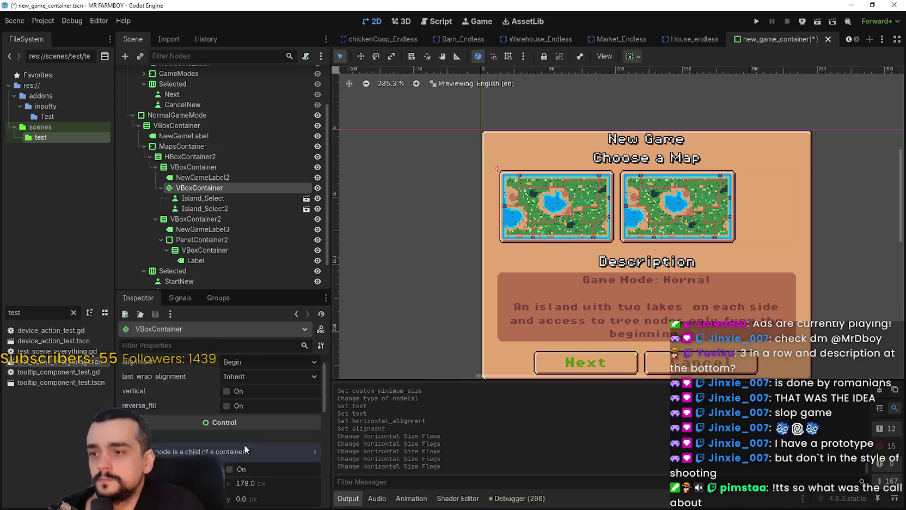
{"action": "left_click", "coordinate": [257, 379]}
{"action": "left_click", "coordinate": [260, 407]}
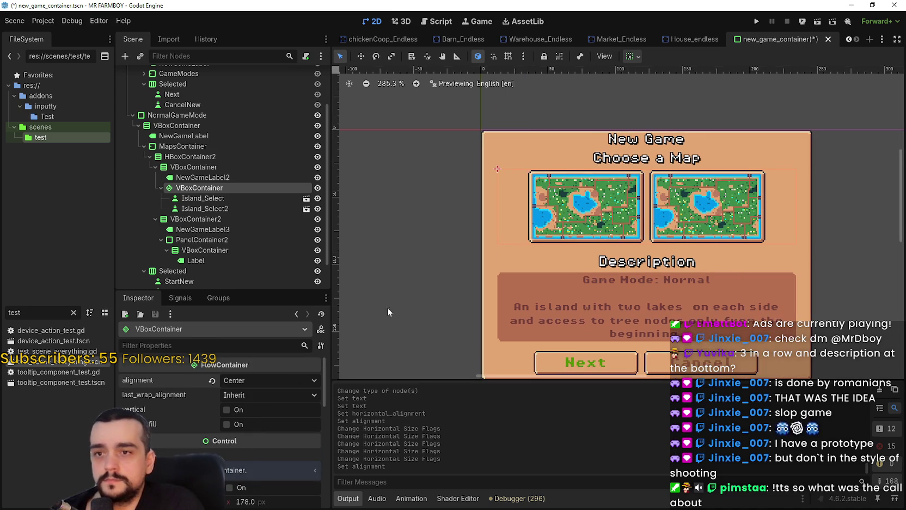
- Recentre the canvas on the panel and make the Game Modes panel visible again
{"action": "scroll", "coordinate": [623, 223], "scroll_direction": "down", "scroll_amount": 2}
{"action": "scroll", "coordinate": [627, 217], "scroll_direction": "up", "scroll_amount": 1}
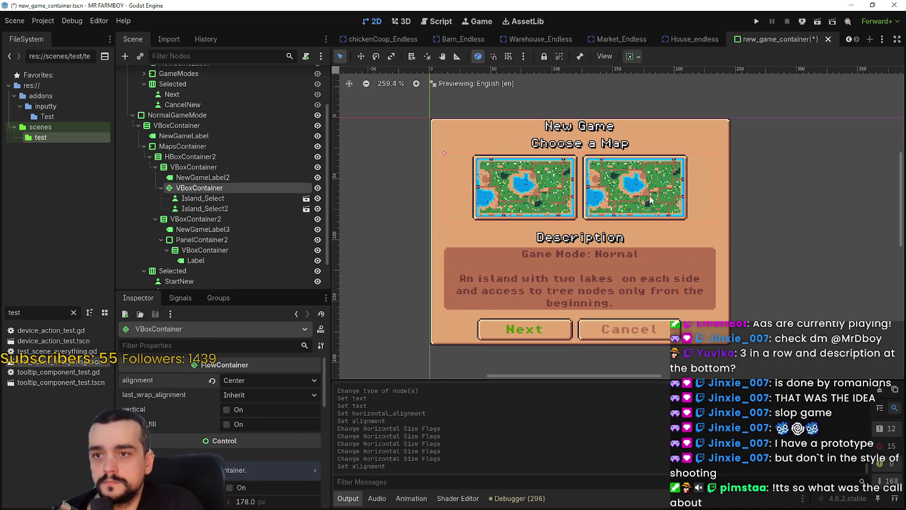
{"action": "scroll", "coordinate": [649, 208], "scroll_direction": "down", "scroll_amount": 1}
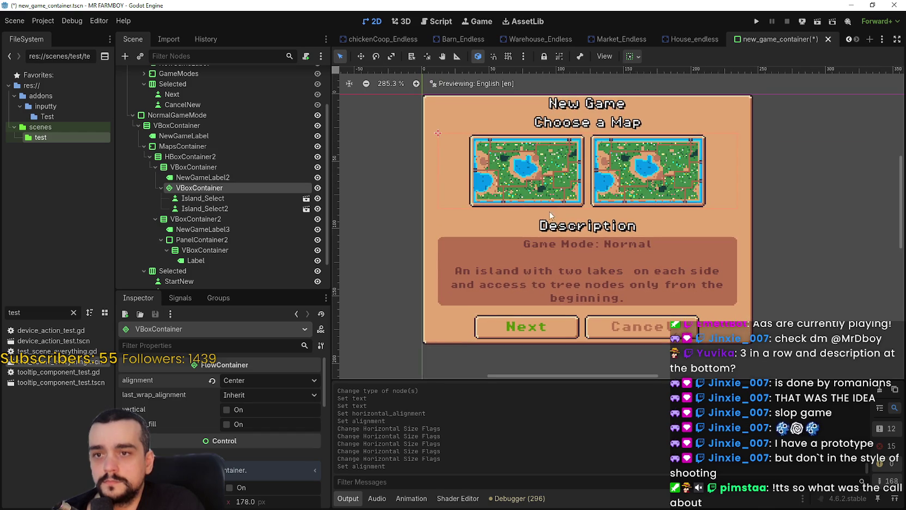
{"action": "scroll", "coordinate": [566, 211], "scroll_direction": "left", "scroll_amount": 1}
{"action": "scroll", "coordinate": [654, 253], "scroll_direction": "down", "scroll_amount": 1}
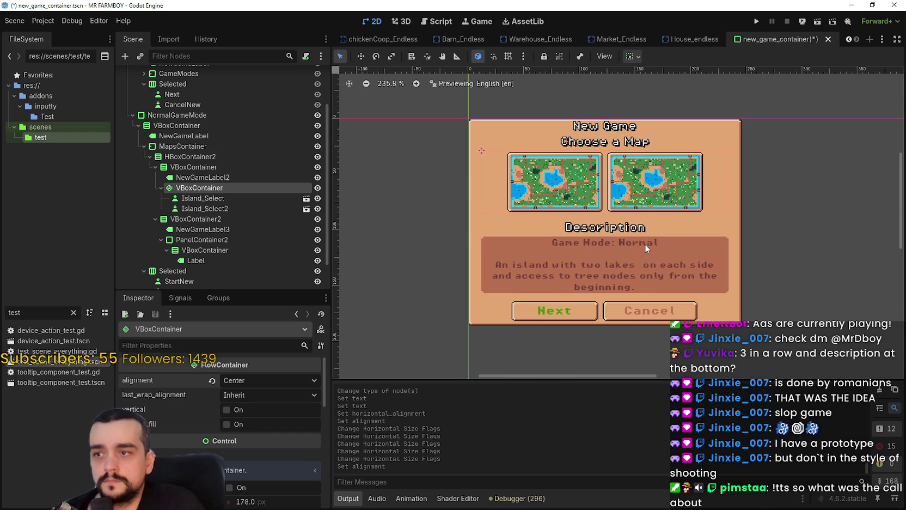
{"action": "left_click_drag", "start_coordinate": [645, 244], "coordinate": [612, 244]}
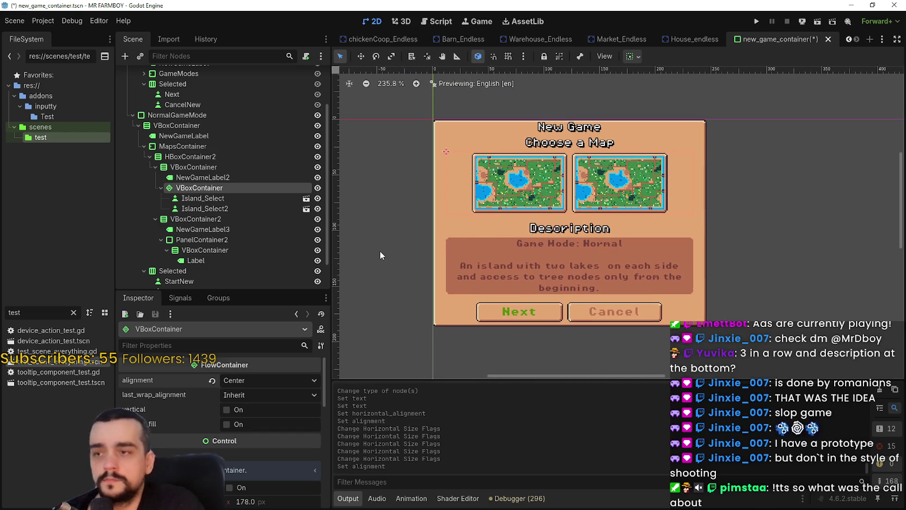
{"action": "scroll", "coordinate": [245, 166], "scroll_direction": "up", "scroll_amount": 3}
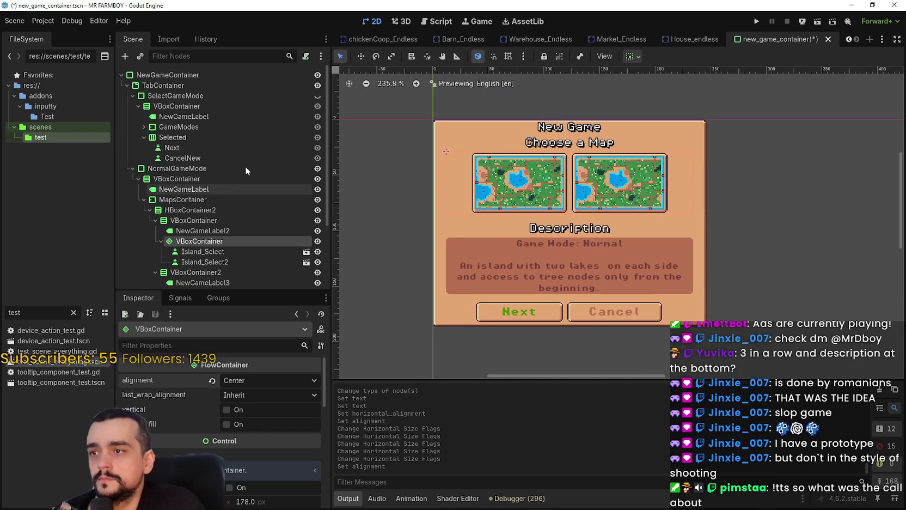
{"action": "left_click", "coordinate": [316, 97]}
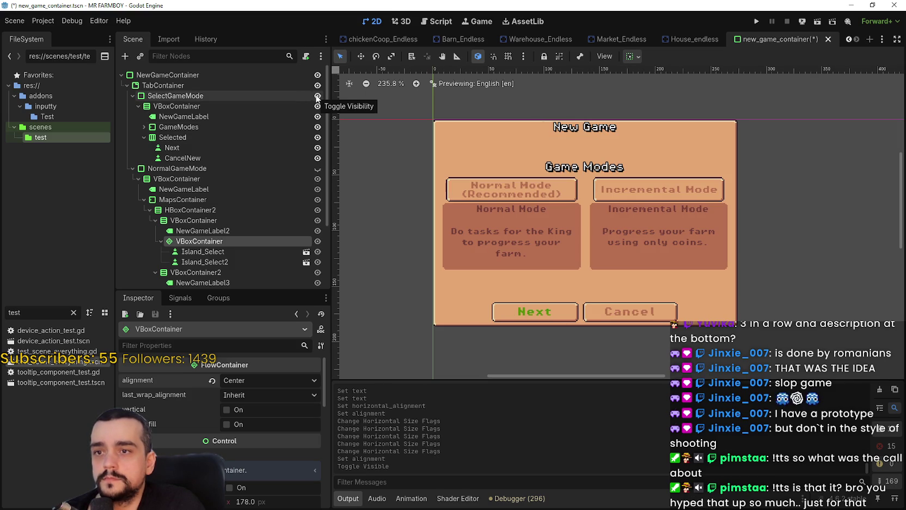
- Save the New Game scene with Ctrl+S
{"action": "scroll", "coordinate": [683, 210], "scroll_direction": "down", "scroll_amount": 2}
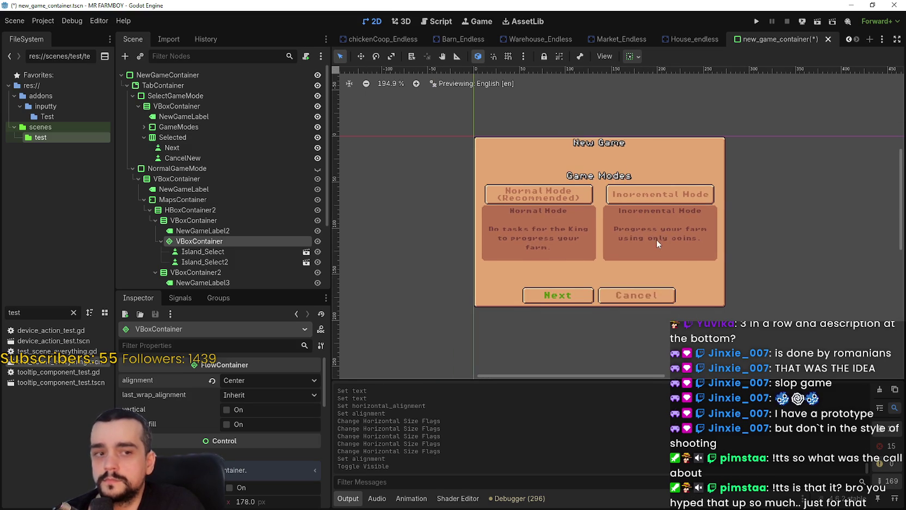
{"action": "key", "text": "ctrl+s"}
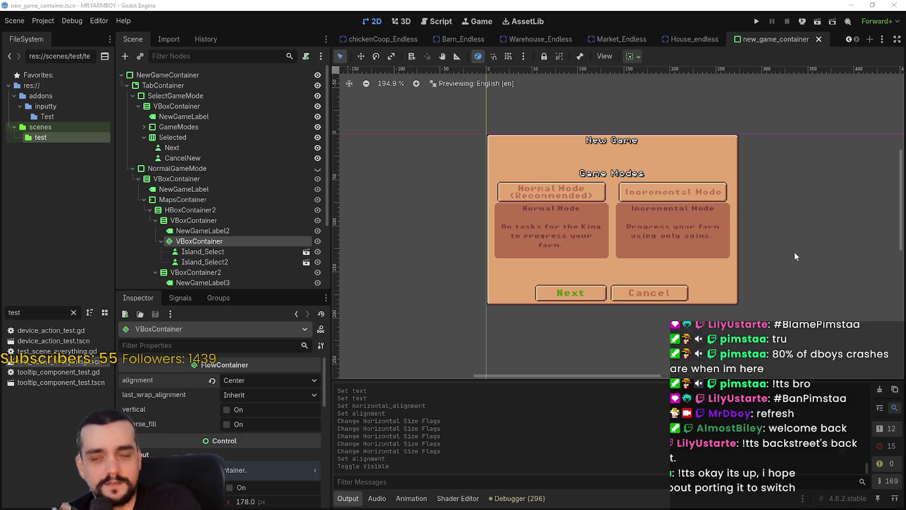
{"action": "scroll", "coordinate": [795, 251], "scroll_direction": "up", "scroll_amount": 2}
{"action": "scroll", "coordinate": [732, 260], "scroll_direction": "up", "scroll_amount": 1}
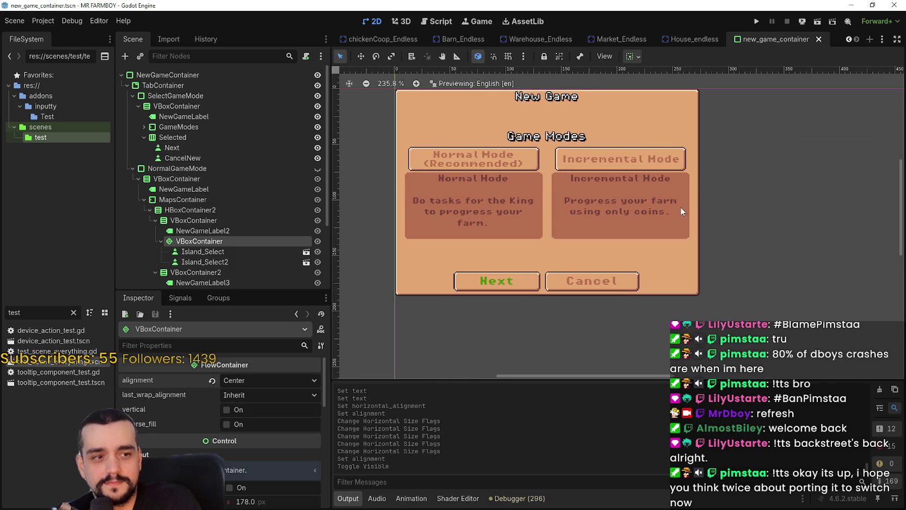
{"action": "scroll", "coordinate": [684, 210], "scroll_direction": "down", "scroll_amount": 2}
{"action": "scroll", "coordinate": [710, 237], "scroll_direction": "up", "scroll_amount": 2}
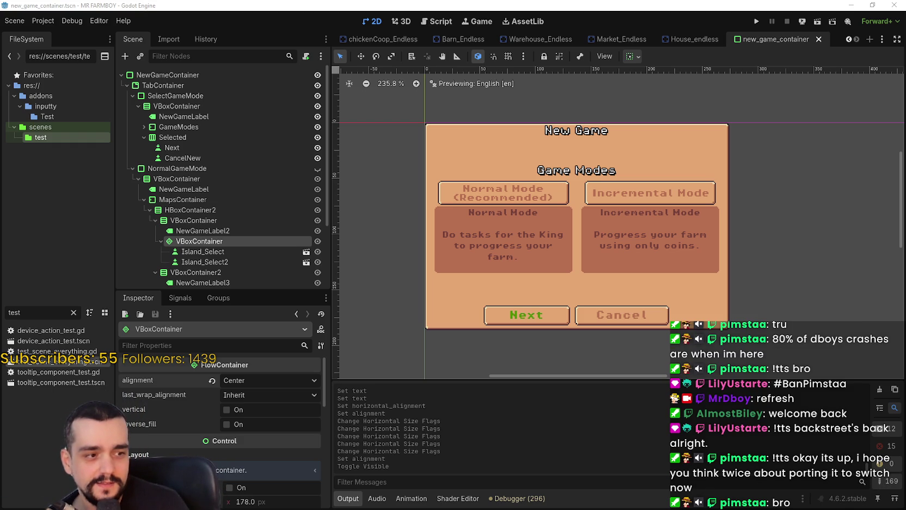
{"action": "key", "text": "alt+Tab"}
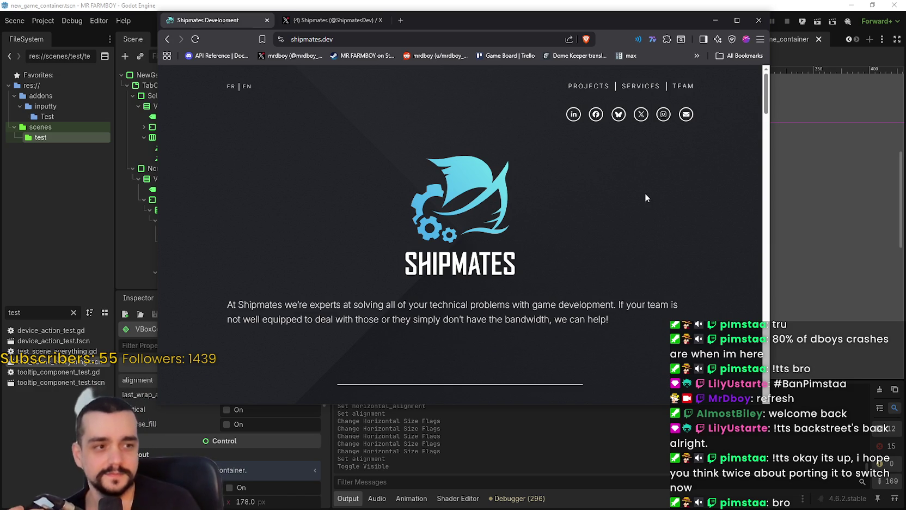
{"action": "left_click", "coordinate": [681, 4]}
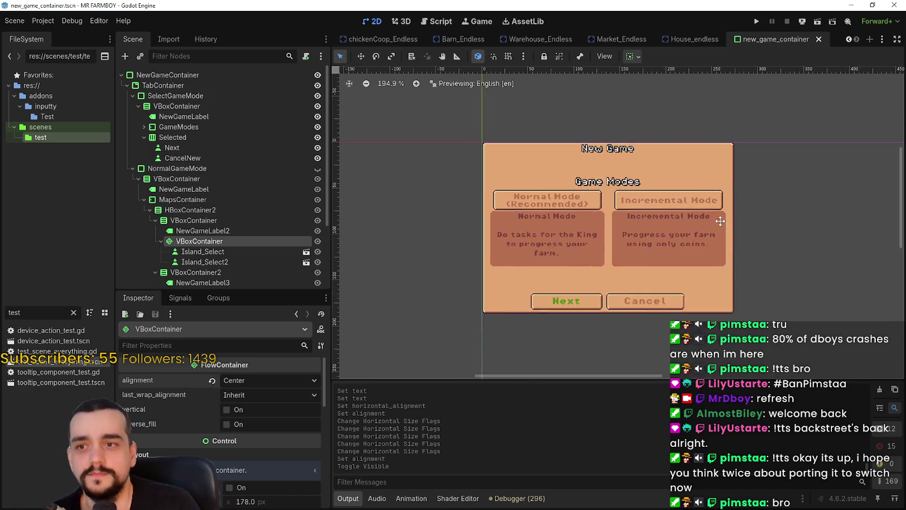
- Save the New Game scene and run the project to reach the Mr Farmboy main menu
{"action": "key", "text": "ctrl+s"}
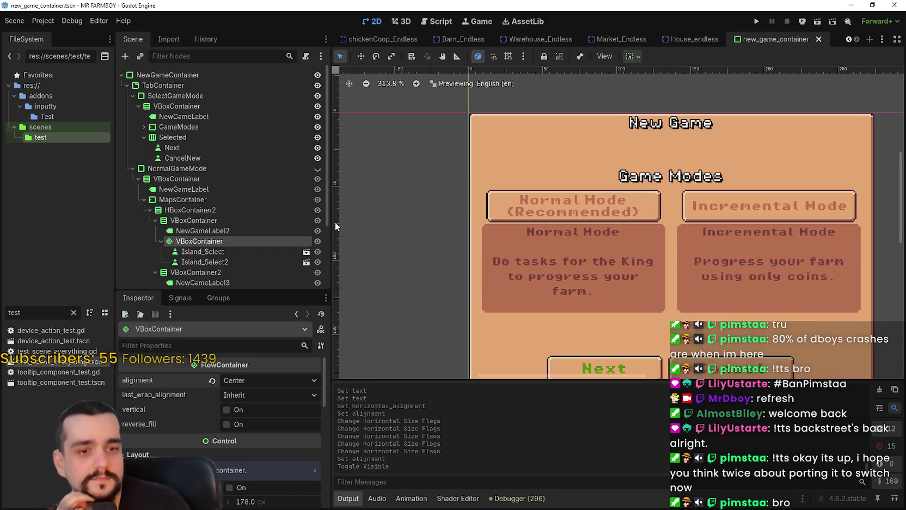
{"action": "scroll", "coordinate": [336, 220], "scroll_direction": "down", "scroll_amount": 2}
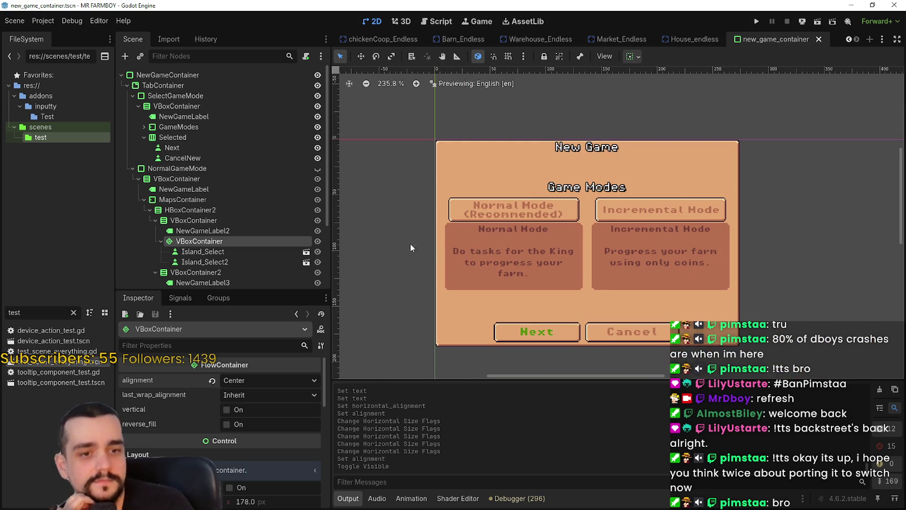
{"action": "scroll", "coordinate": [673, 293], "scroll_direction": "down", "scroll_amount": 1}
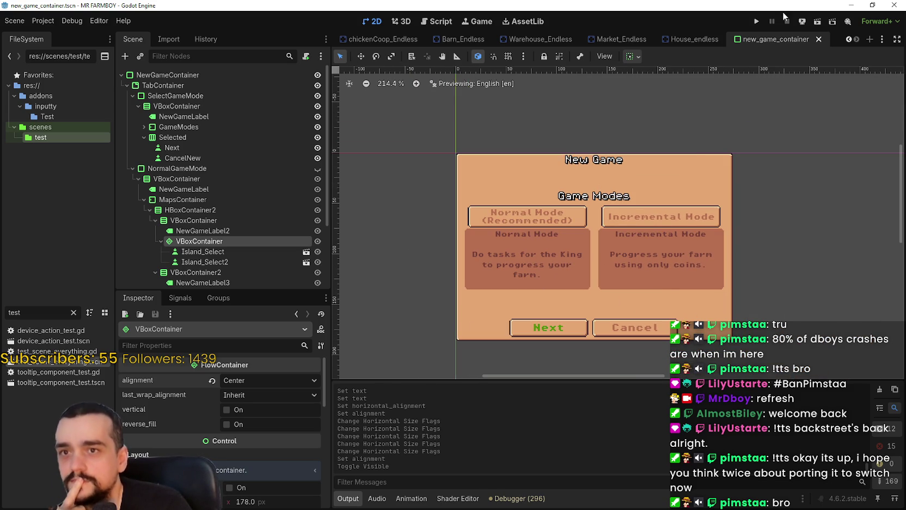
{"action": "left_click", "coordinate": [756, 21]}
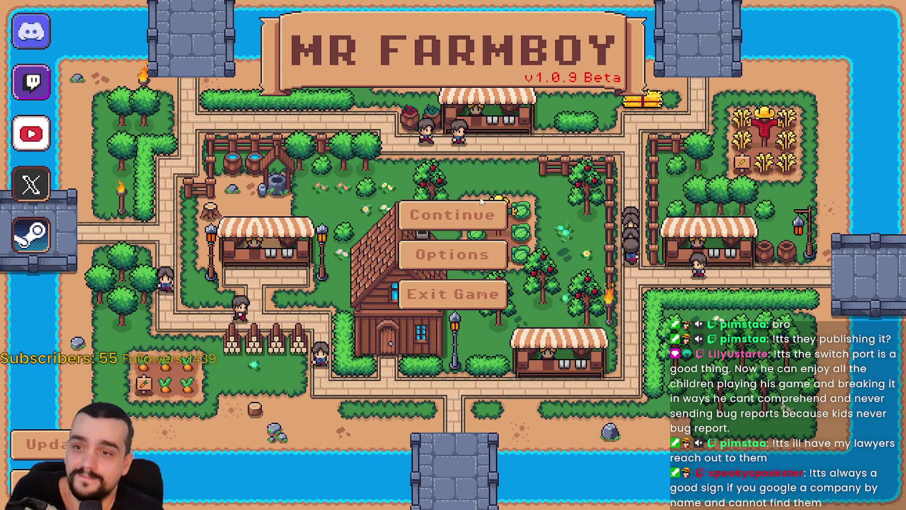
- Choose Continue, then start a new save slot to bring up the New Game dialog
{"action": "left_click", "coordinate": [500, 214]}
{"action": "scroll", "coordinate": [500, 213], "scroll_direction": "down", "scroll_amount": 2}
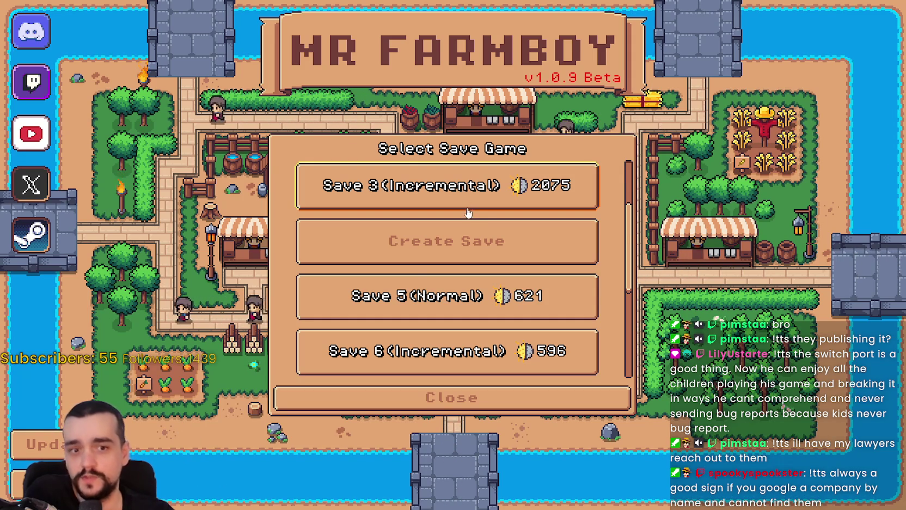
{"action": "left_click", "coordinate": [453, 240]}
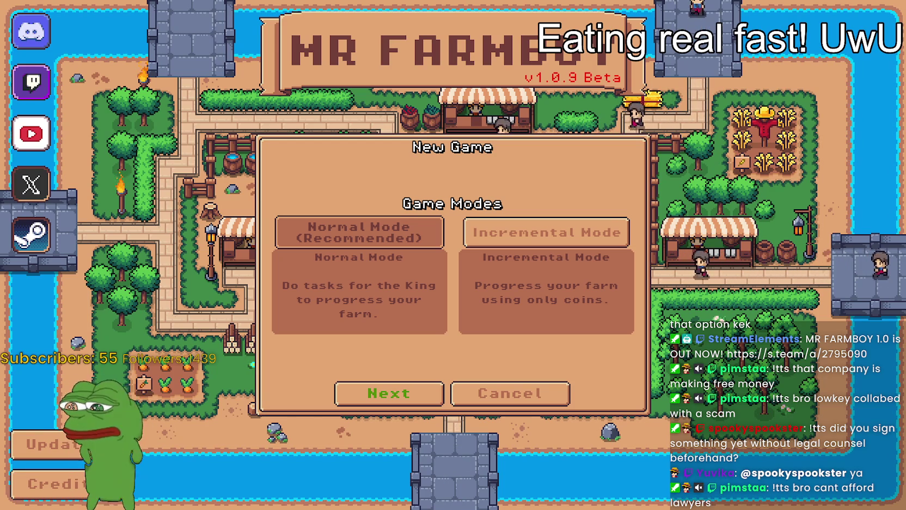
- Stop the running game with F8, returning to the editor at login_yo.gd
{"action": "key", "text": "F8"}
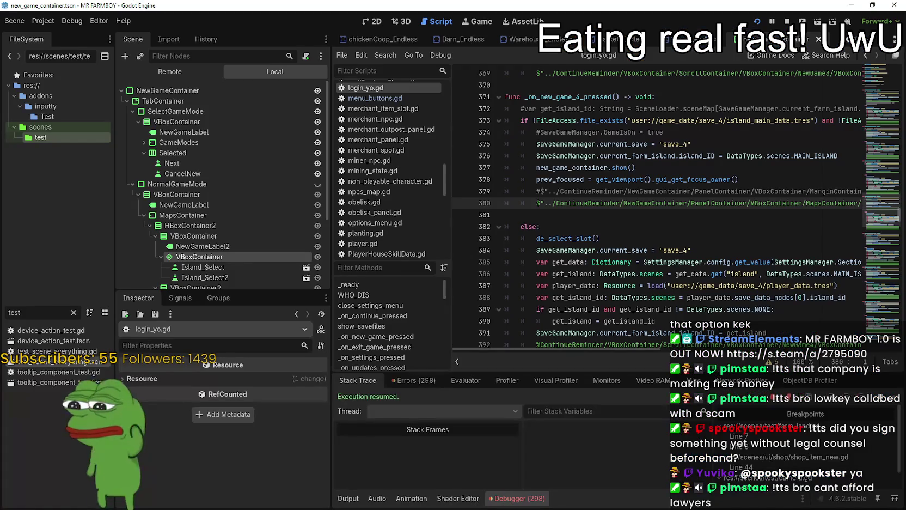
- Collapse the NormalGameMode node and rerun the game with F5 to view Choose a Map
{"action": "left_click", "coordinate": [133, 184]}
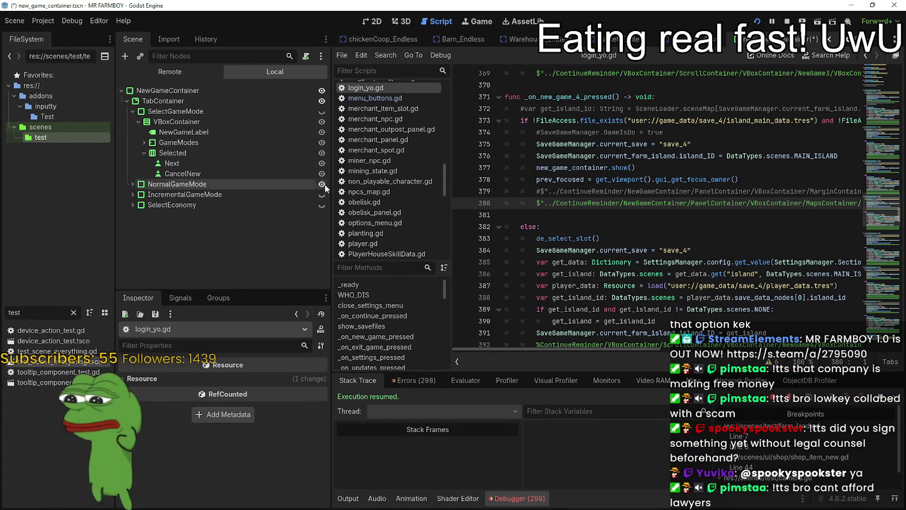
{"action": "key", "text": "F5"}
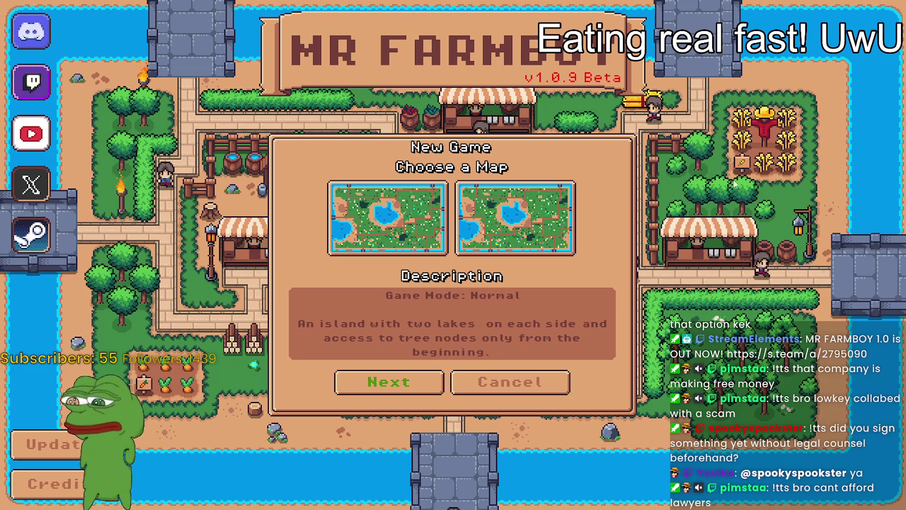
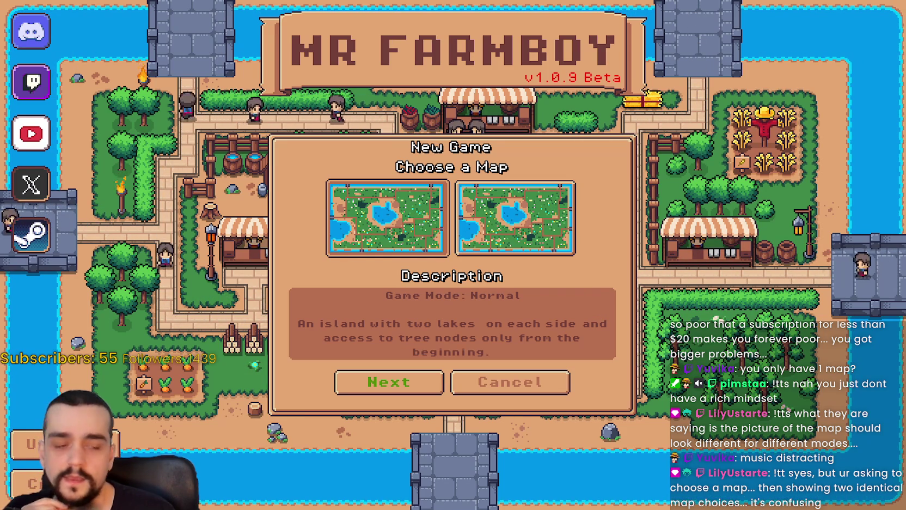
- Switch from the game to Aseprite, where Player.png shows the two-lake island map sprite
{"action": "key", "text": "alt+Tab"}
{"action": "scroll", "coordinate": [459, 210], "scroll_direction": "up", "scroll_amount": 1}
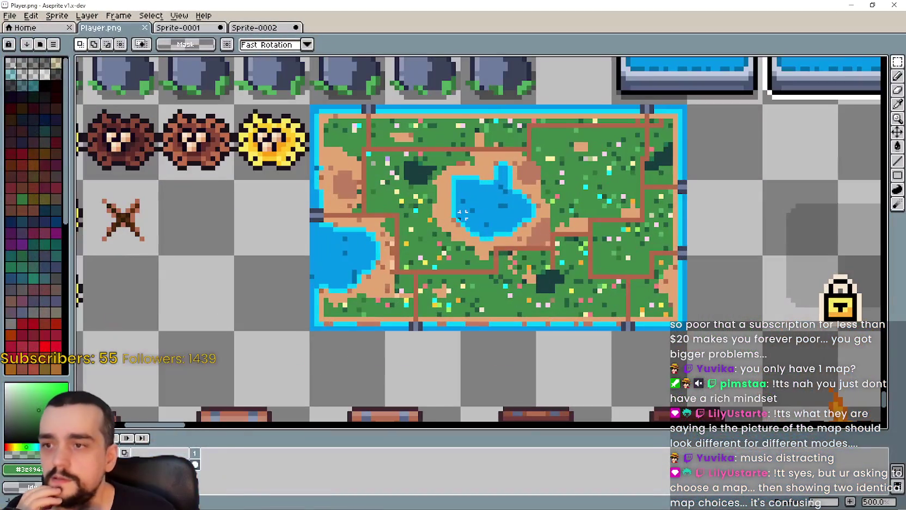
- Zoom into the island map in Player.png and pan to inspect its top edge
{"action": "scroll", "coordinate": [563, 241], "scroll_direction": "up", "scroll_amount": 1}
{"action": "scroll", "coordinate": [608, 225], "scroll_direction": "up", "scroll_amount": 3}
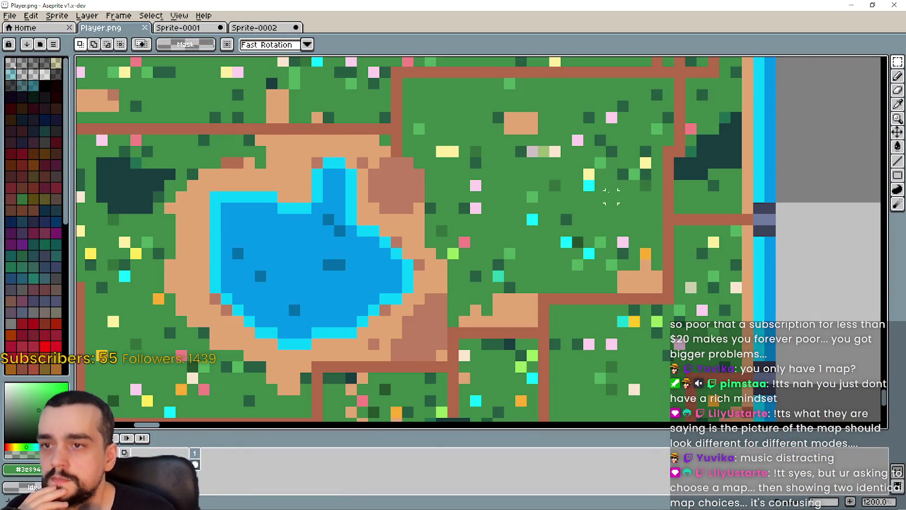
{"action": "scroll", "coordinate": [496, 241], "scroll_direction": "down", "scroll_amount": 2}
{"action": "scroll", "coordinate": [533, 211], "scroll_direction": "down", "scroll_amount": 1}
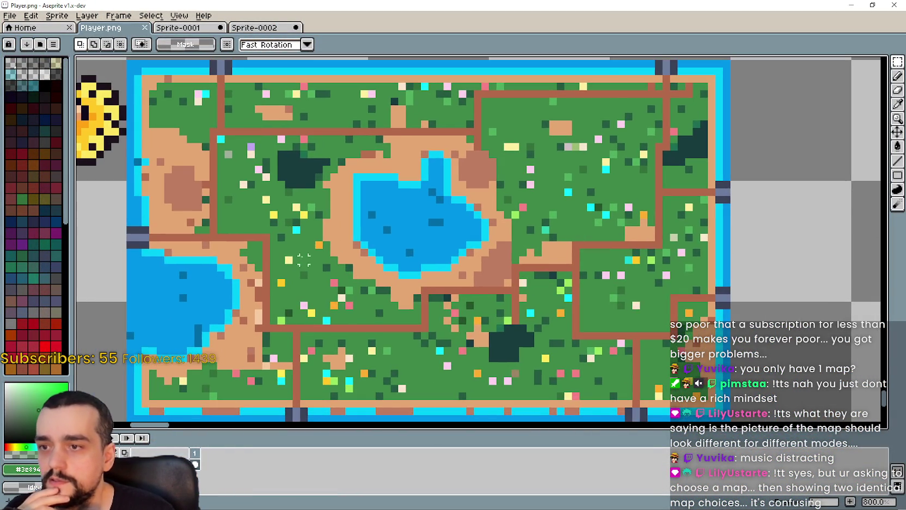
{"action": "scroll", "coordinate": [460, 220], "scroll_direction": "up", "scroll_amount": 1}
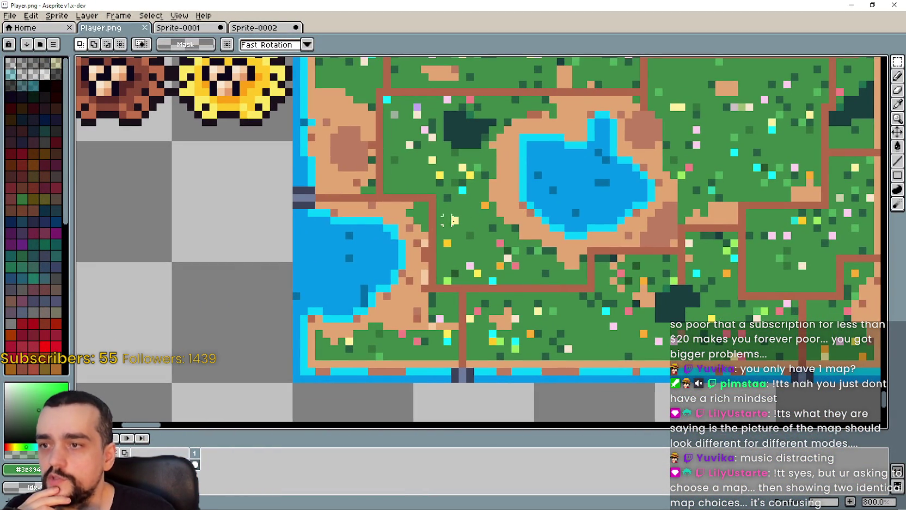
{"action": "left_click_drag", "start_coordinate": [432, 160], "coordinate": [397, 281]}
{"action": "scroll", "coordinate": [427, 264], "scroll_direction": "right", "scroll_amount": 3}
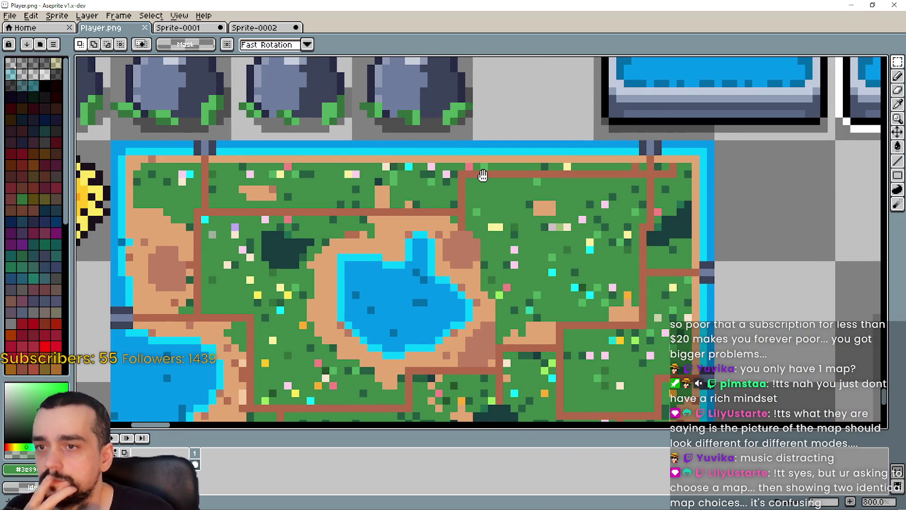
{"action": "scroll", "coordinate": [567, 218], "scroll_direction": "down", "scroll_amount": 2}
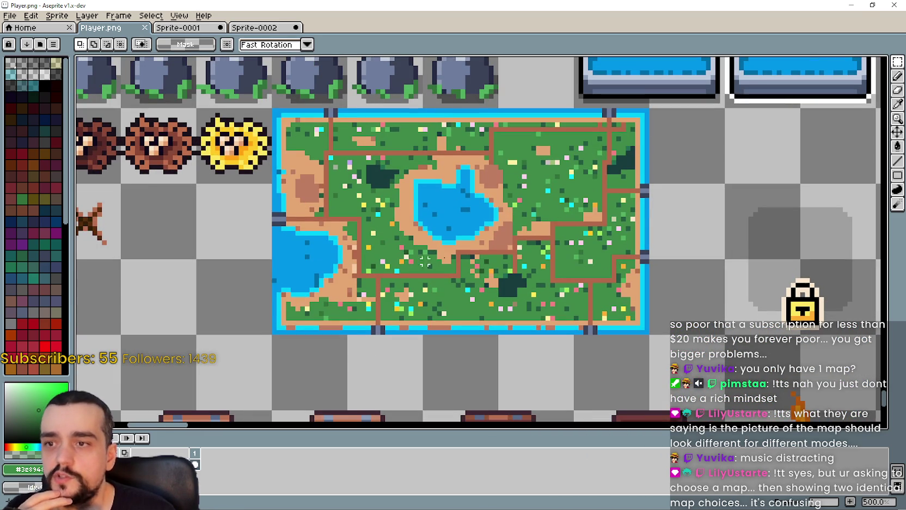
{"action": "scroll", "coordinate": [528, 242], "scroll_direction": "up", "scroll_amount": 3}
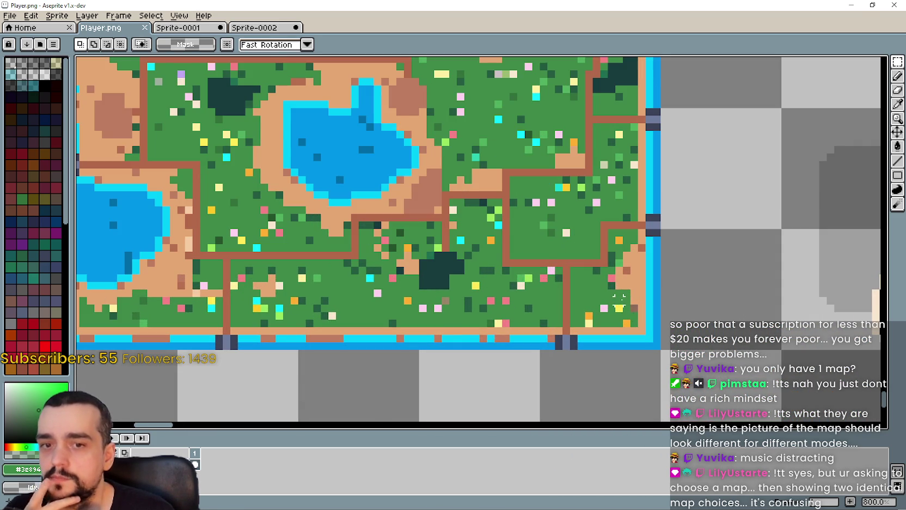
{"action": "scroll", "coordinate": [590, 279], "scroll_direction": "down", "scroll_amount": 2}
{"action": "mouse_move", "coordinate": [547, 212]}
{"action": "left_mouse_down"}
{"action": "mouse_move", "coordinate": [637, 270]}
{"action": "mouse_move", "coordinate": [628, 303]}
{"action": "mouse_move", "coordinate": [594, 243]}
{"action": "left_mouse_up"}
- Survey the map's surroundings and left edge, then switch to the Sprite-0002 document
{"action": "scroll", "coordinate": [581, 215], "scroll_direction": "up", "scroll_amount": 5}
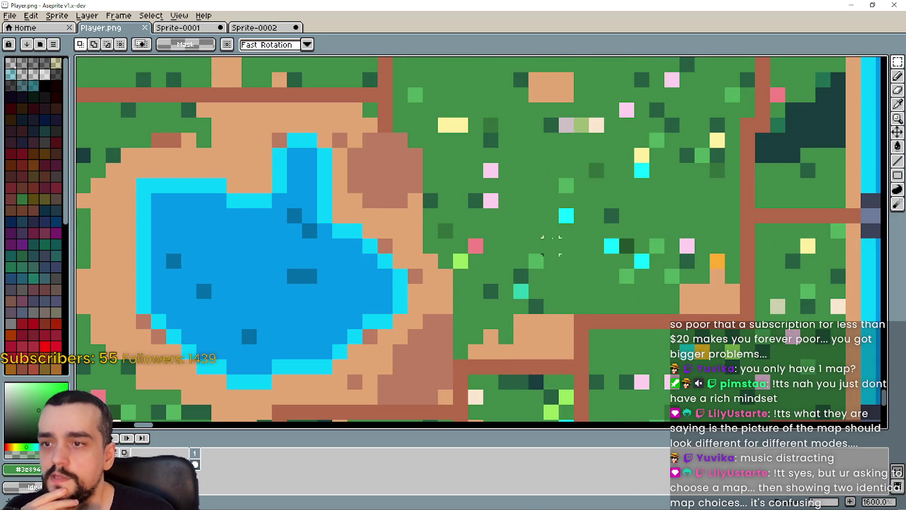
{"action": "scroll", "coordinate": [491, 233], "scroll_direction": "down", "scroll_amount": 3}
{"action": "scroll", "coordinate": [577, 256], "scroll_direction": "down", "scroll_amount": 2}
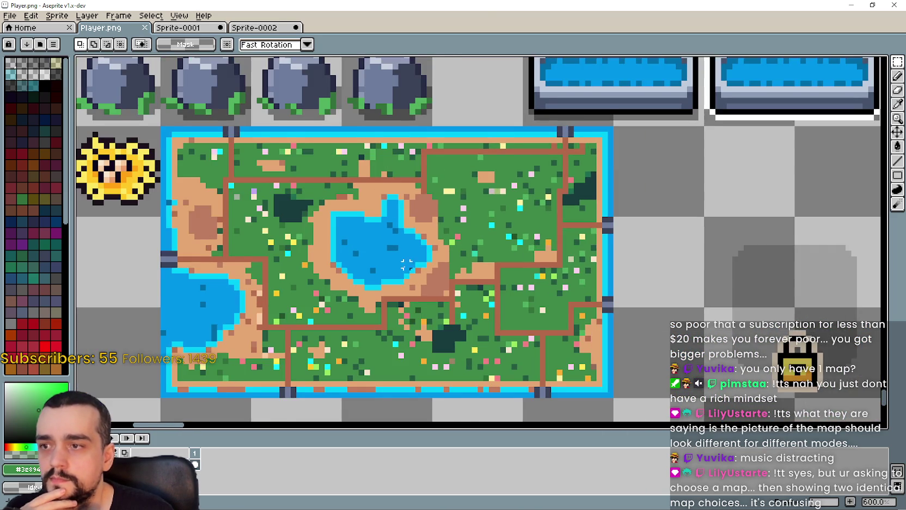
{"action": "left_click_drag", "start_coordinate": [423, 255], "coordinate": [455, 231]}
{"action": "left_click_drag", "start_coordinate": [555, 207], "coordinate": [601, 165]}
{"action": "scroll", "coordinate": [493, 264], "scroll_direction": "down", "scroll_amount": 1}
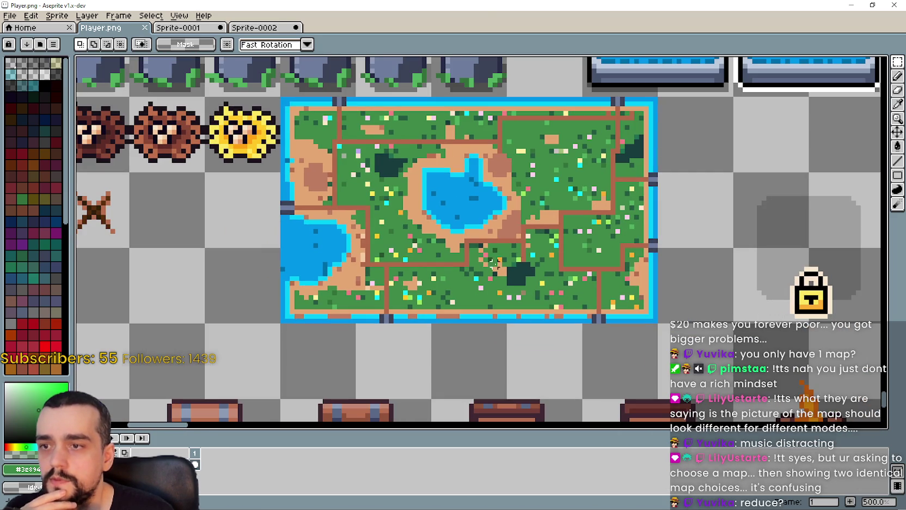
{"action": "left_click_drag", "start_coordinate": [514, 217], "coordinate": [488, 259]}
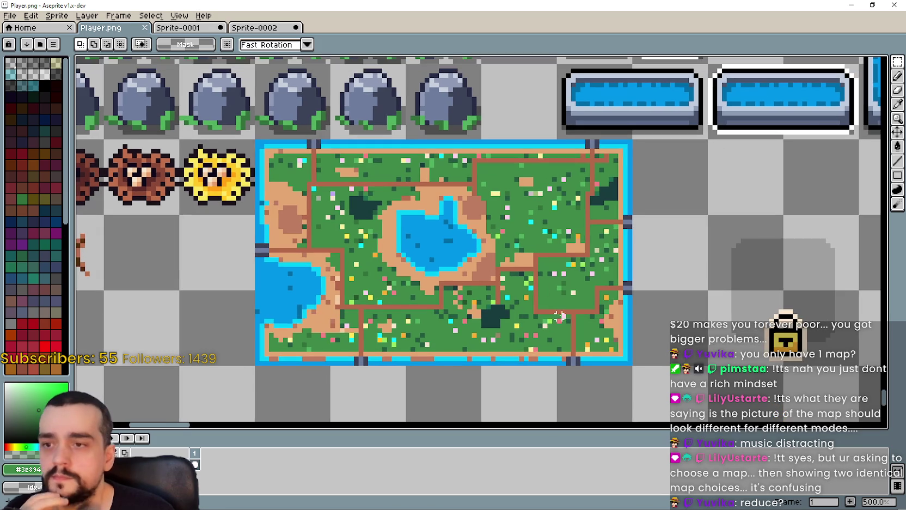
{"action": "scroll", "coordinate": [544, 315], "scroll_direction": "up", "scroll_amount": 2}
{"action": "left_click_drag", "start_coordinate": [545, 315], "coordinate": [589, 301]}
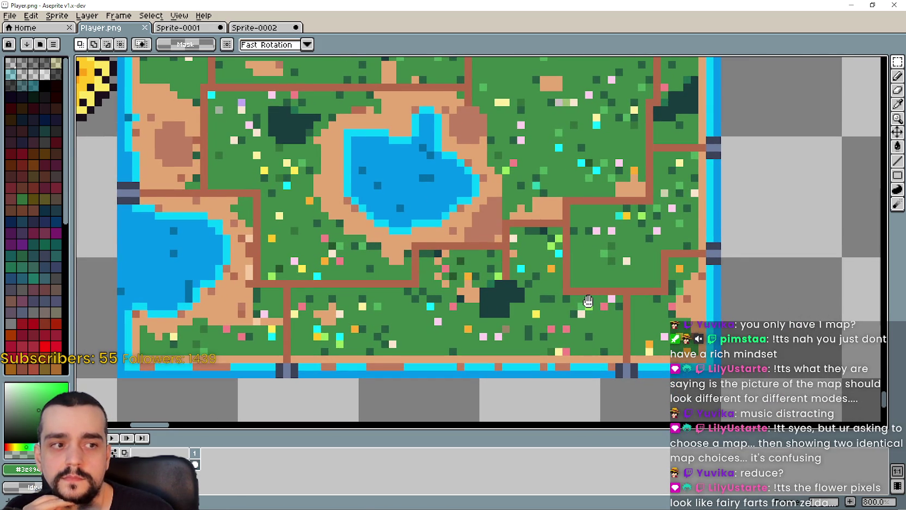
{"action": "scroll", "coordinate": [554, 295], "scroll_direction": "down", "scroll_amount": 3}
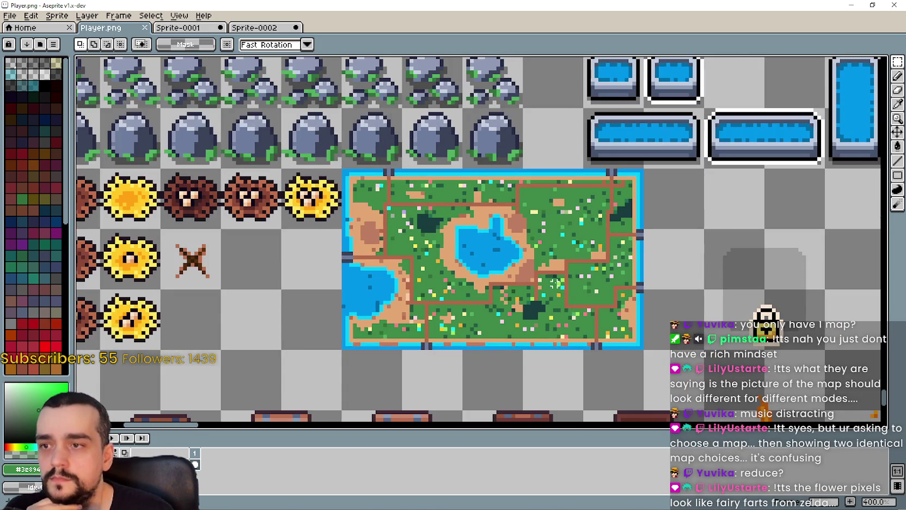
{"action": "scroll", "coordinate": [554, 283], "scroll_direction": "up", "scroll_amount": 4}
{"action": "scroll", "coordinate": [554, 283], "scroll_direction": "down", "scroll_amount": 2}
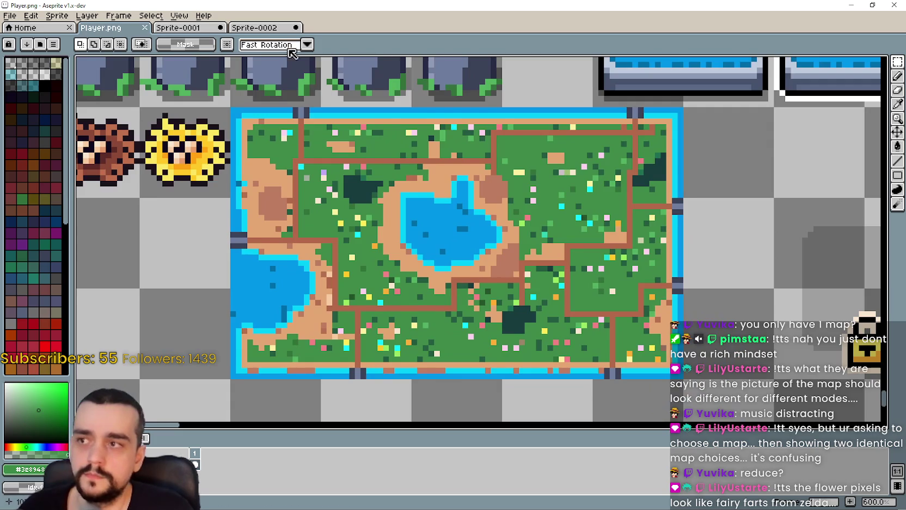
{"action": "left_click", "coordinate": [254, 27]}
{"action": "scroll", "coordinate": [439, 211], "scroll_direction": "up", "scroll_amount": 1}
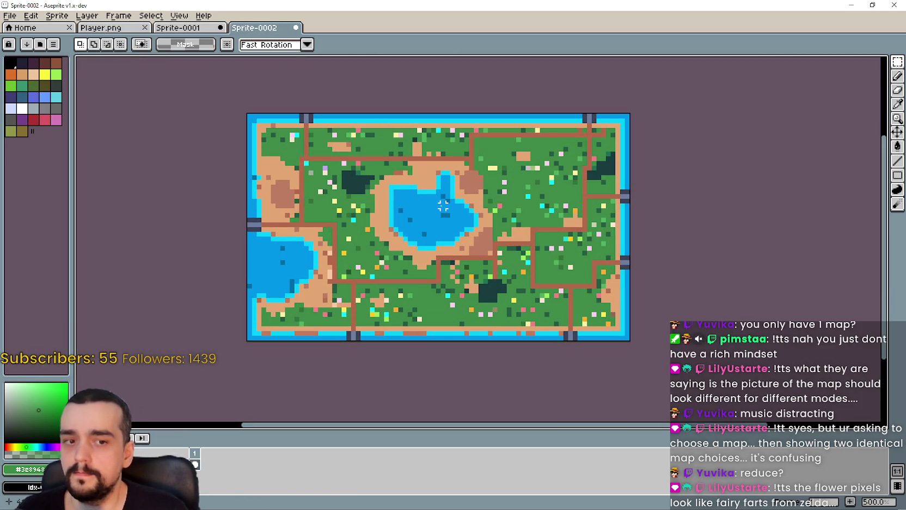
- Select the right part of the island map with the rectangular marquee and nudge it left
{"action": "scroll", "coordinate": [439, 205], "scroll_direction": "down", "scroll_amount": 1}
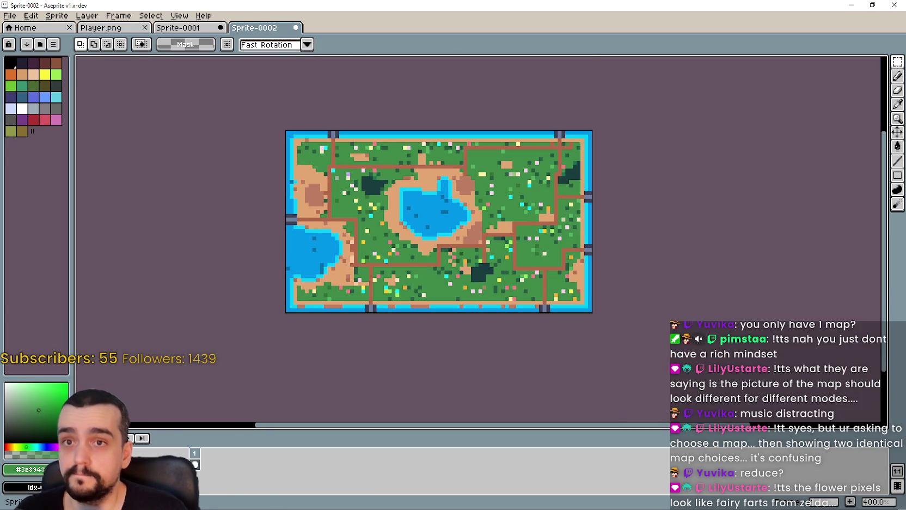
{"action": "left_click", "coordinate": [897, 62]}
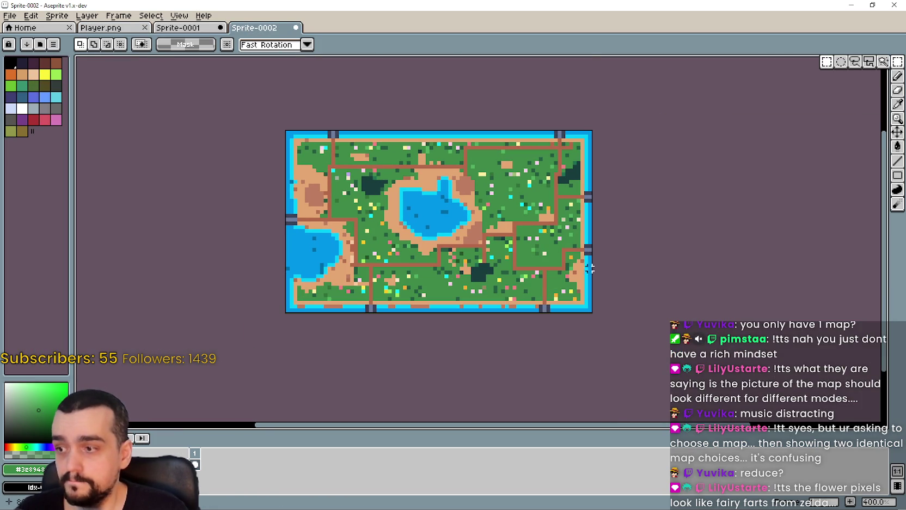
{"action": "mouse_move", "coordinate": [643, 77]}
{"action": "left_mouse_down"}
{"action": "mouse_move", "coordinate": [485, 333]}
{"action": "mouse_move", "coordinate": [430, 333]}
{"action": "left_mouse_up"}
{"action": "key", "text": "Left"}
{"action": "key", "text": "Left"}
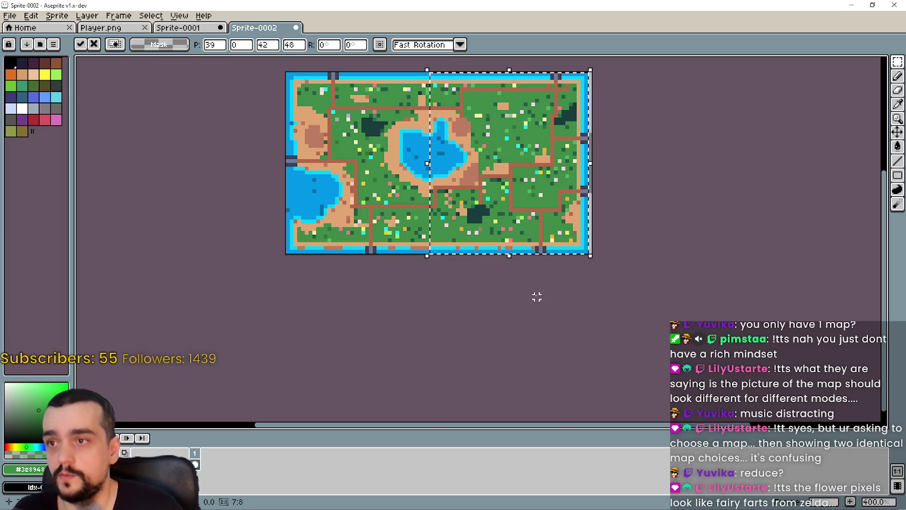
{"action": "key", "text": "ctrl+d"}
{"action": "scroll", "coordinate": [586, 142], "scroll_direction": "up", "scroll_amount": 1}
{"action": "mouse_move", "coordinate": [585, 142]}
{"action": "left_mouse_down"}
{"action": "mouse_move", "coordinate": [593, 220]}
{"action": "mouse_move", "coordinate": [639, 204]}
{"action": "left_mouse_up"}
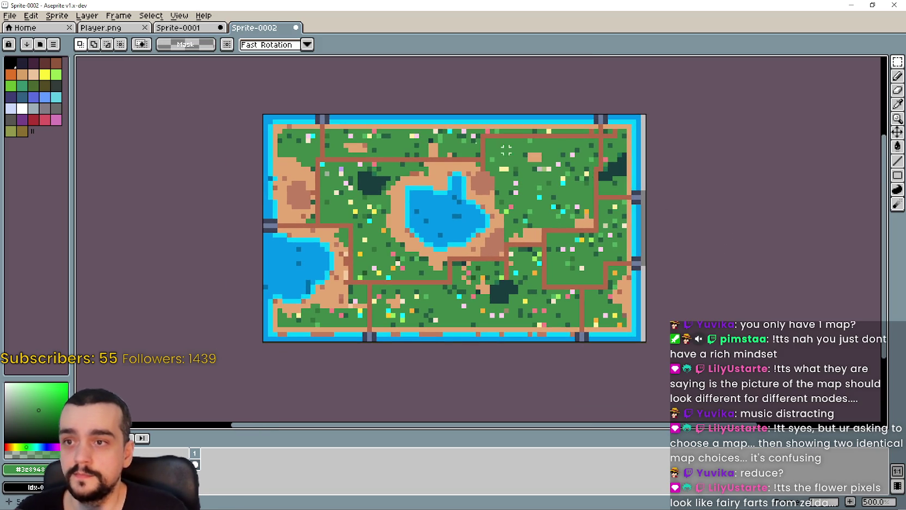
- Check the right and bottom border amounts in Canvas Size, then cancel without changes
{"action": "left_click", "coordinate": [31, 16]}
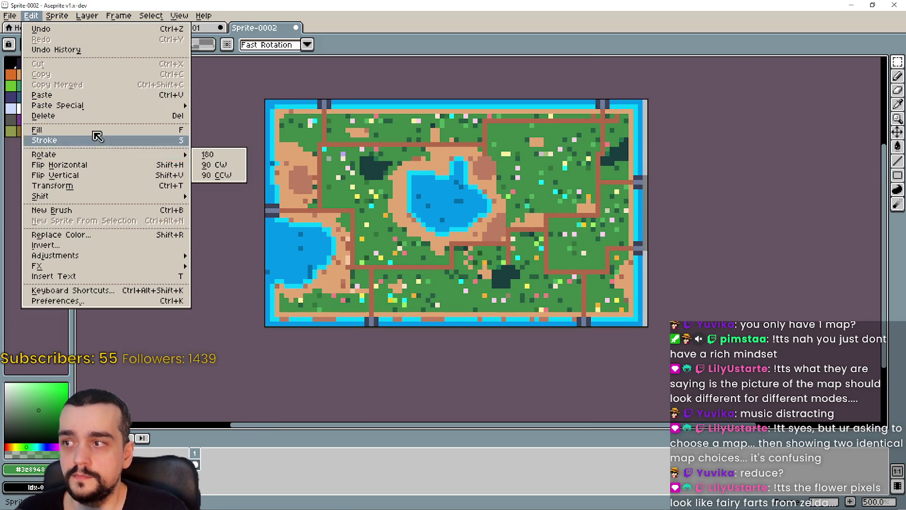
{"action": "mouse_move", "coordinate": [65, 20]}
{"action": "left_click", "coordinate": [80, 79]}
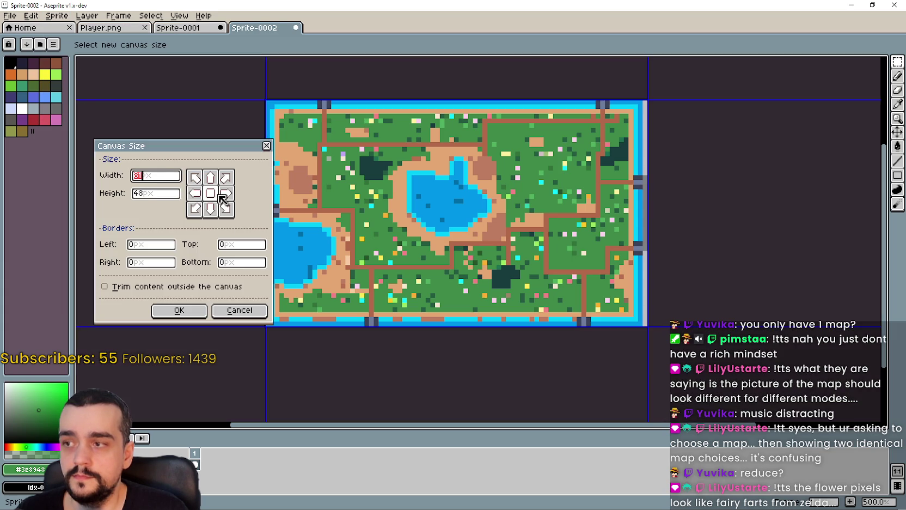
{"action": "left_click", "coordinate": [231, 262]}
{"action": "left_click", "coordinate": [132, 262]}
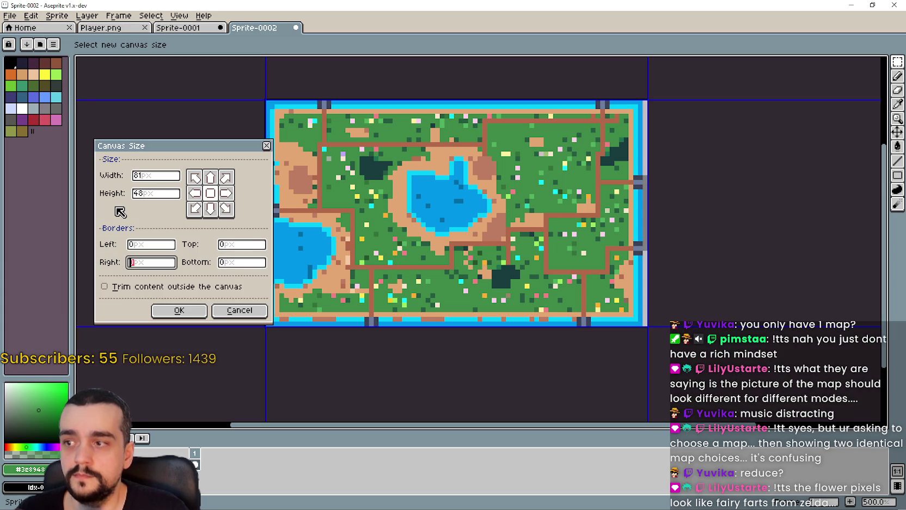
{"action": "type", "text": "-1"}
{"action": "key", "text": "Escape"}
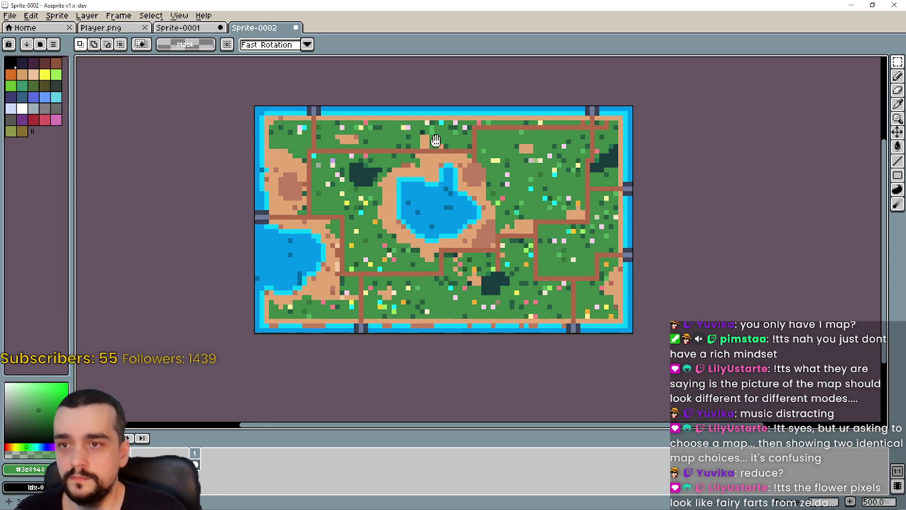
{"action": "scroll", "coordinate": [521, 213], "scroll_direction": "up", "scroll_amount": 2}
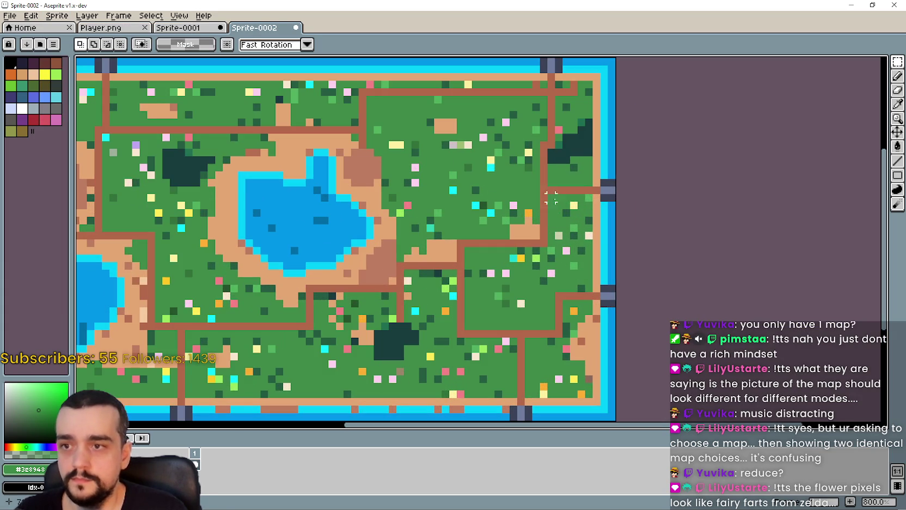
{"action": "left_click", "coordinate": [898, 104]}
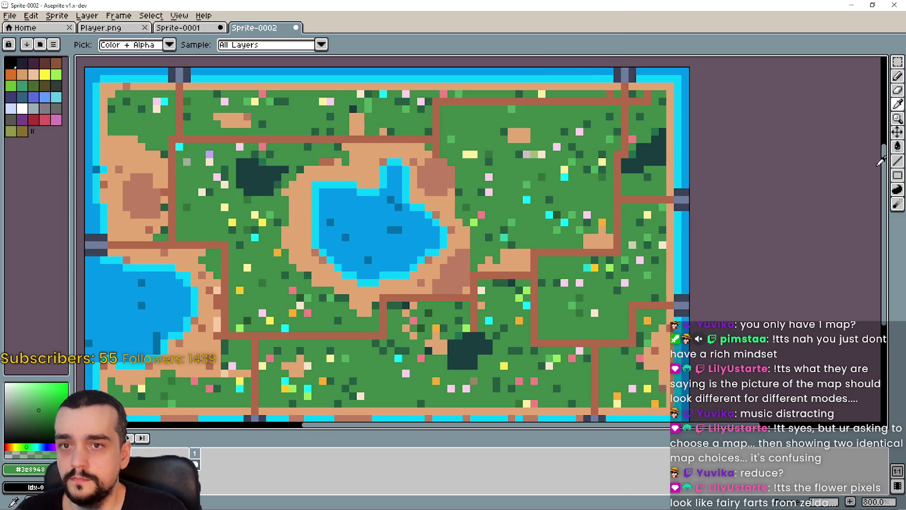
{"action": "left_click", "coordinate": [897, 161]}
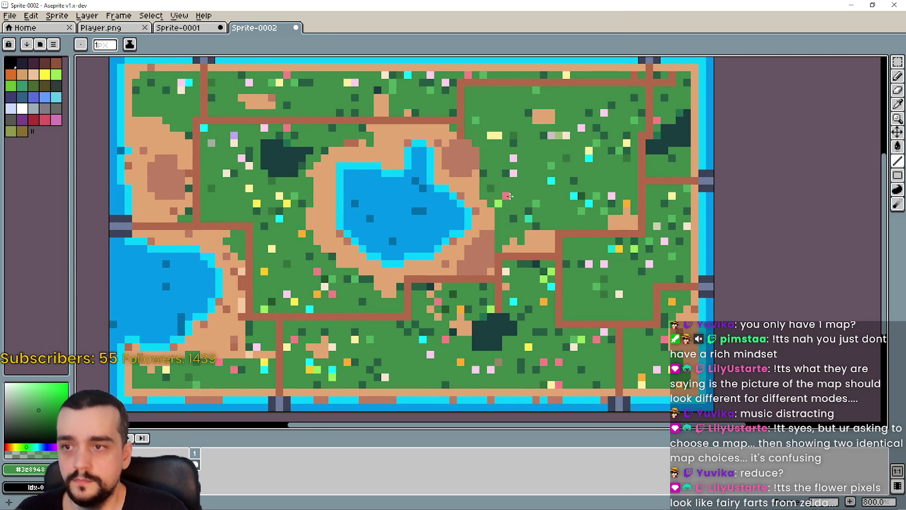
{"action": "left_click_drag", "start_coordinate": [572, 271], "coordinate": [608, 259]}
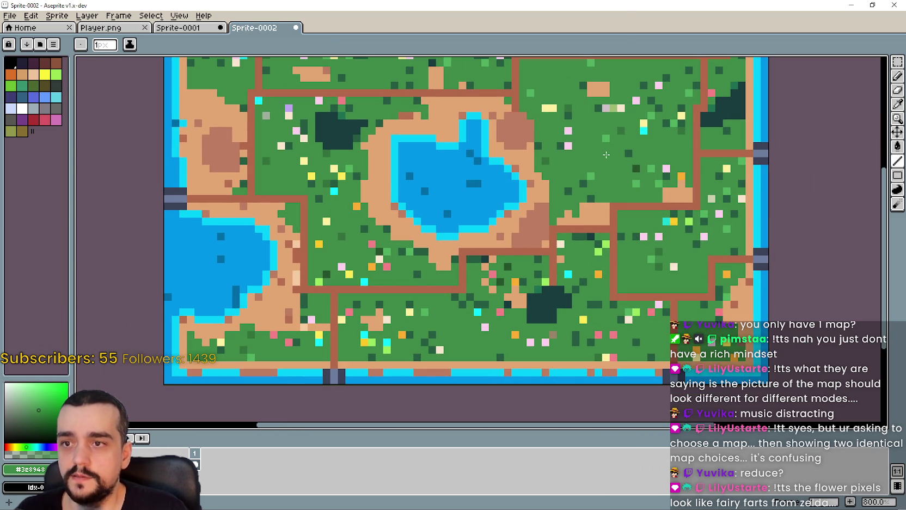
{"action": "scroll", "coordinate": [621, 191], "scroll_direction": "down", "scroll_amount": 1}
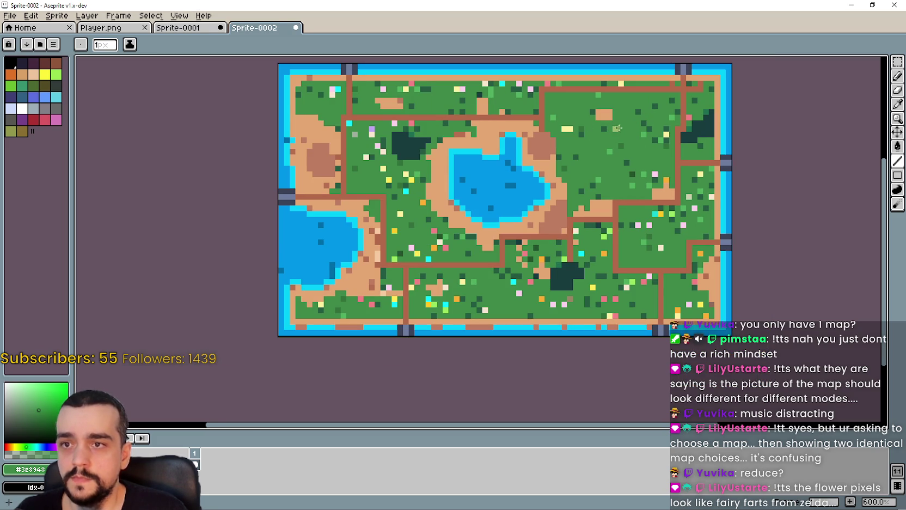
{"action": "left_click_drag", "start_coordinate": [589, 142], "coordinate": [560, 156]}
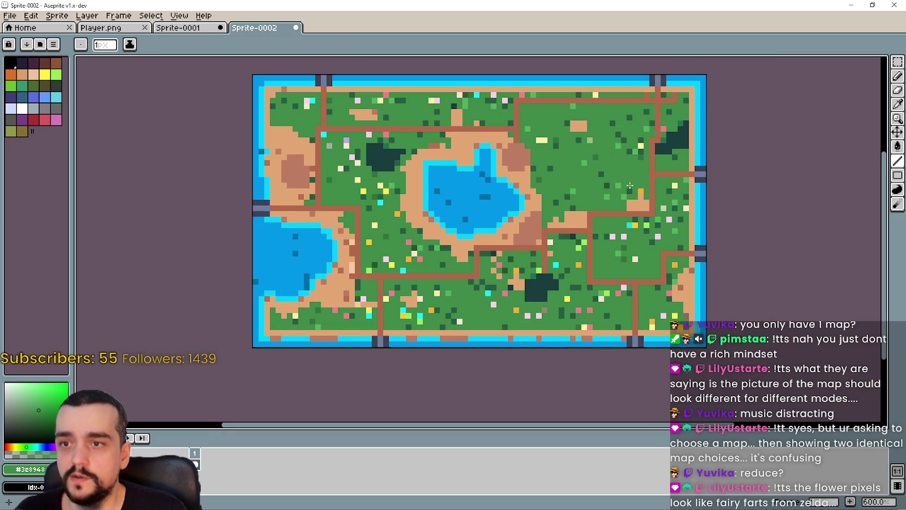
{"action": "scroll", "coordinate": [641, 190], "scroll_direction": "right", "scroll_amount": 2}
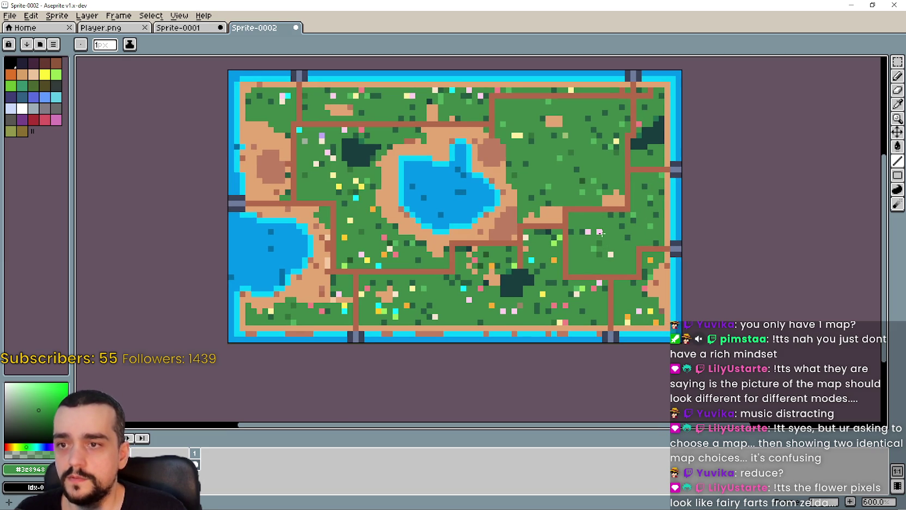
{"action": "scroll", "coordinate": [616, 259], "scroll_direction": "down", "scroll_amount": 2}
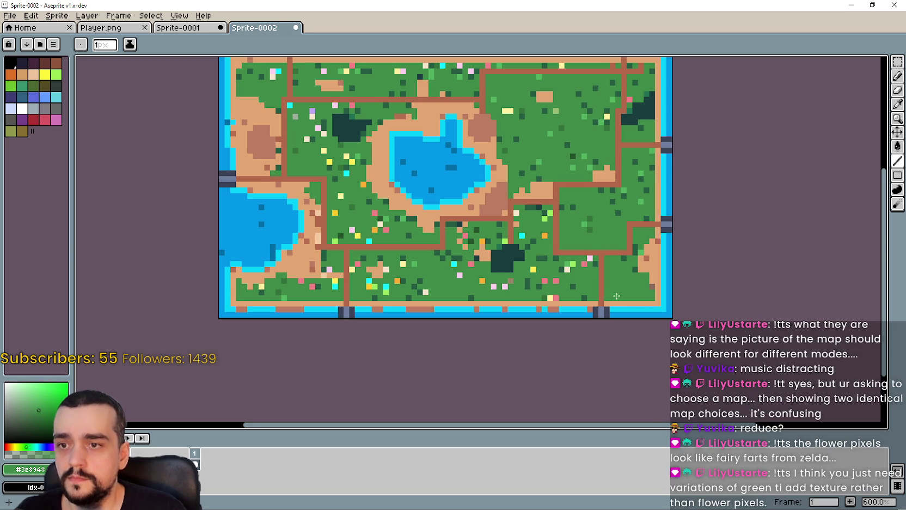
{"action": "scroll", "coordinate": [618, 286], "scroll_direction": "left", "scroll_amount": 2}
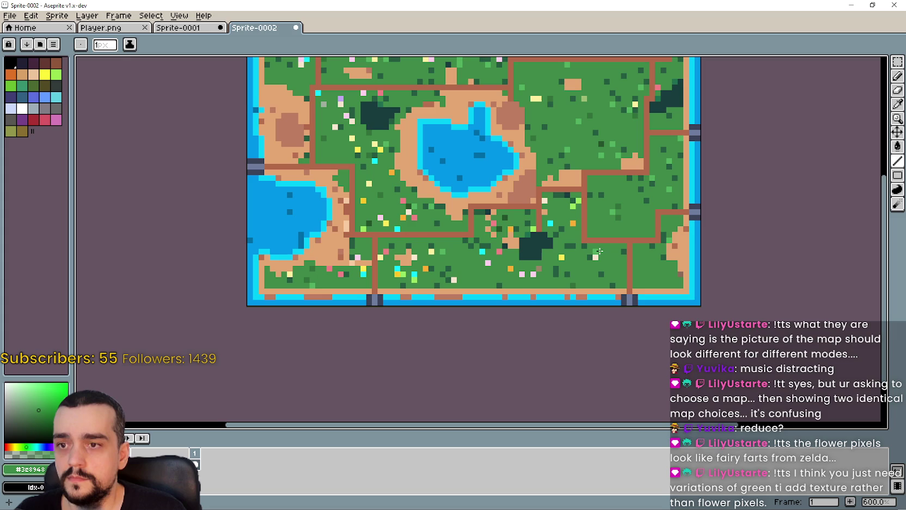
{"action": "scroll", "coordinate": [581, 269], "scroll_direction": "down", "scroll_amount": 1}
- Zoom around the island map and paint a light-green speck over with grass green
{"action": "scroll", "coordinate": [581, 272], "scroll_direction": "left", "scroll_amount": 2}
{"action": "scroll", "coordinate": [581, 276], "scroll_direction": "up", "scroll_amount": 2}
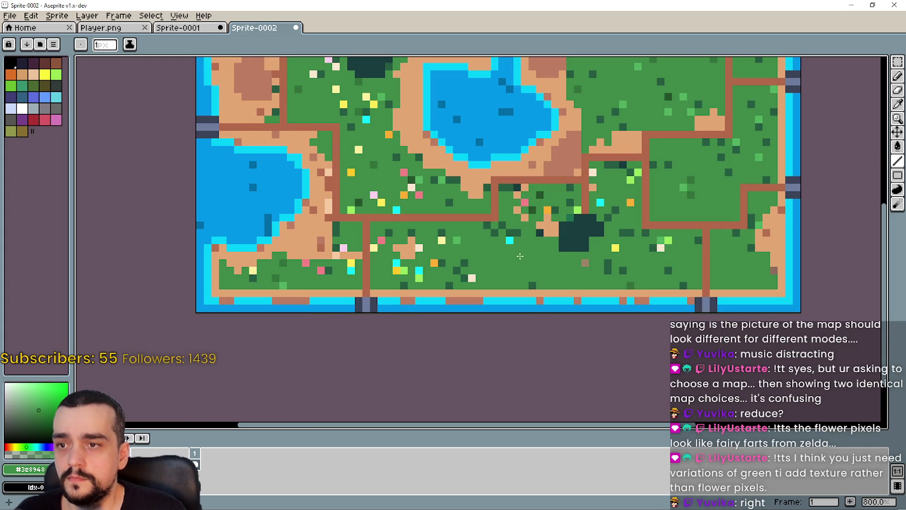
{"action": "scroll", "coordinate": [546, 273], "scroll_direction": "down", "scroll_amount": 1}
{"action": "scroll", "coordinate": [546, 272], "scroll_direction": "down", "scroll_amount": 1}
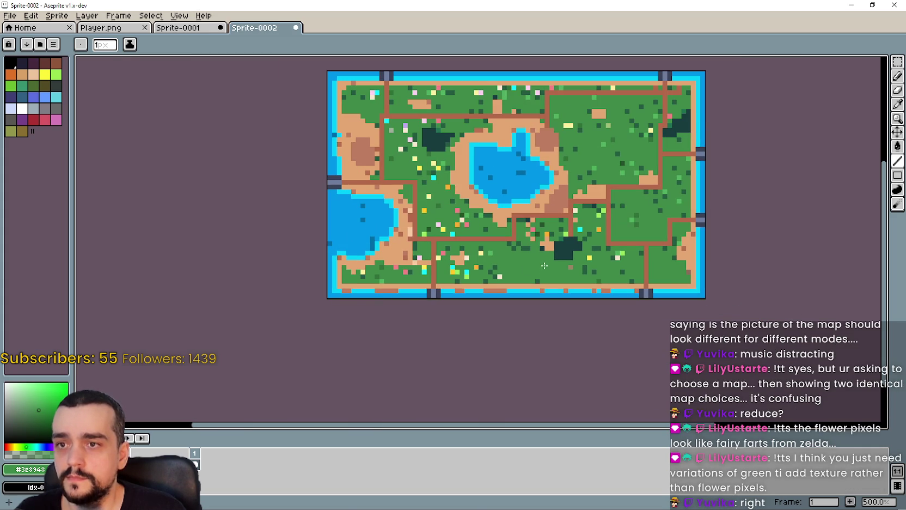
{"action": "scroll", "coordinate": [545, 265], "scroll_direction": "right", "scroll_amount": 3}
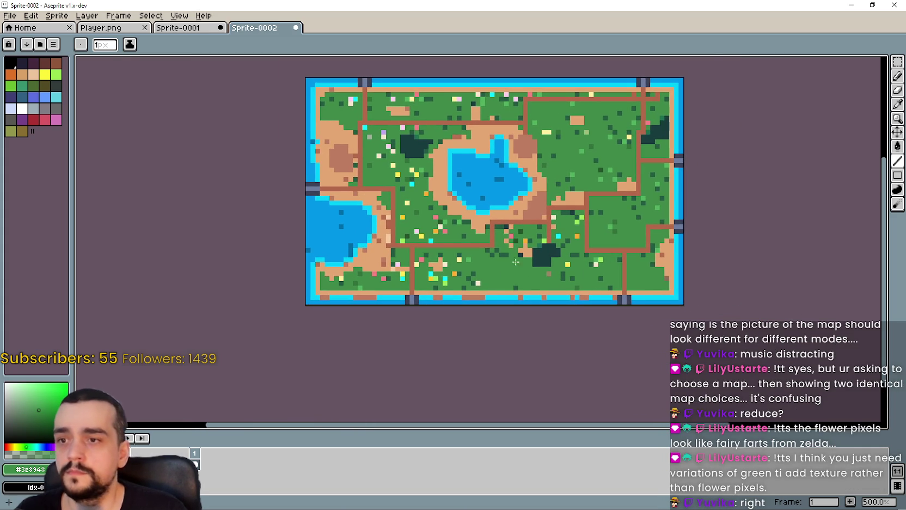
{"action": "scroll", "coordinate": [515, 262], "scroll_direction": "up", "scroll_amount": 1}
{"action": "scroll", "coordinate": [509, 229], "scroll_direction": "up", "scroll_amount": 3}
{"action": "scroll", "coordinate": [506, 211], "scroll_direction": "down", "scroll_amount": 3}
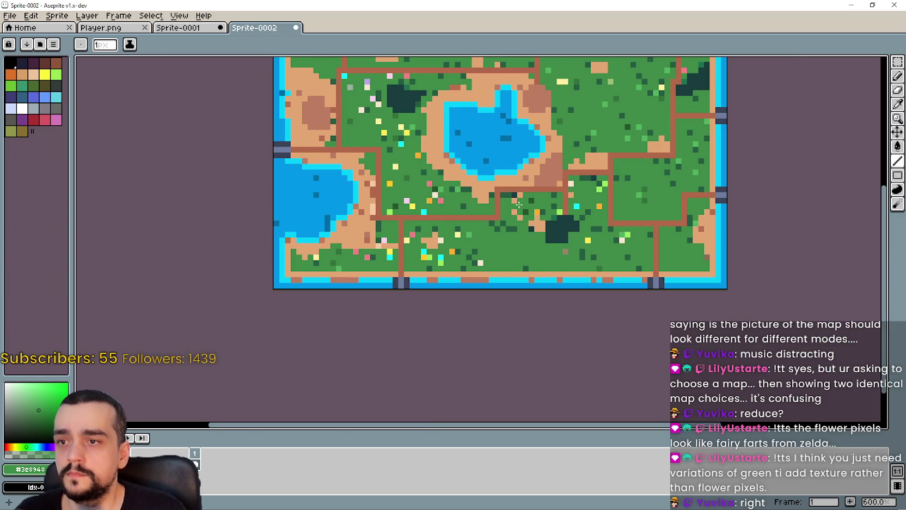
{"action": "scroll", "coordinate": [561, 213], "scroll_direction": "up", "scroll_amount": 1}
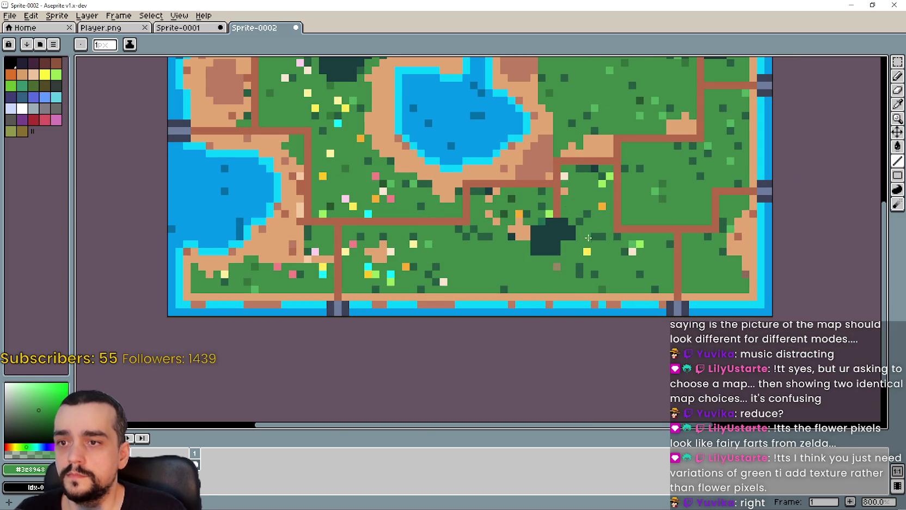
{"action": "scroll", "coordinate": [584, 251], "scroll_direction": "down", "scroll_amount": 2}
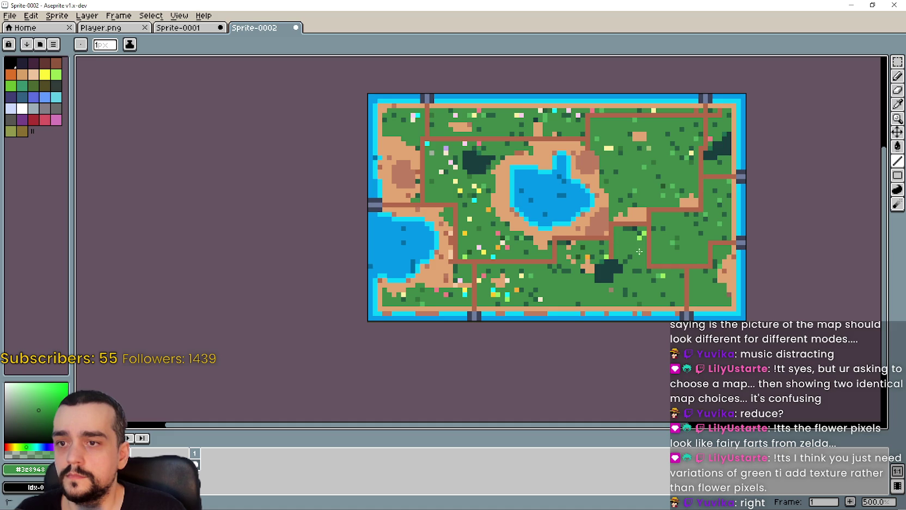
{"action": "left_click_drag", "start_coordinate": [585, 286], "coordinate": [596, 265]}
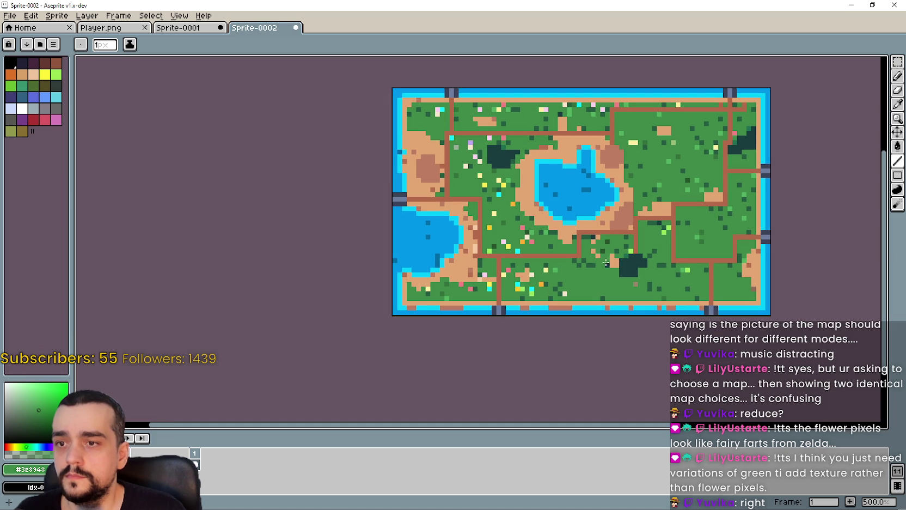
{"action": "scroll", "coordinate": [584, 288], "scroll_direction": "up", "scroll_amount": 1}
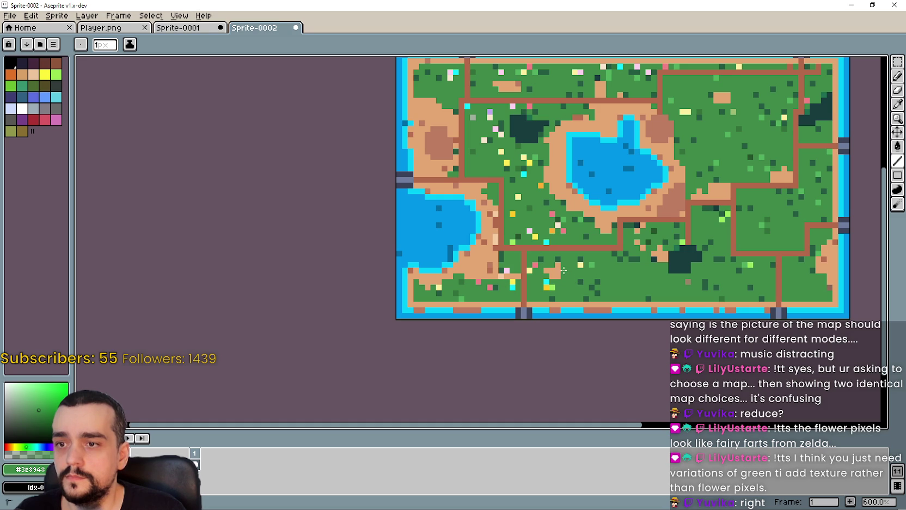
{"action": "left_click", "coordinate": [546, 289]}
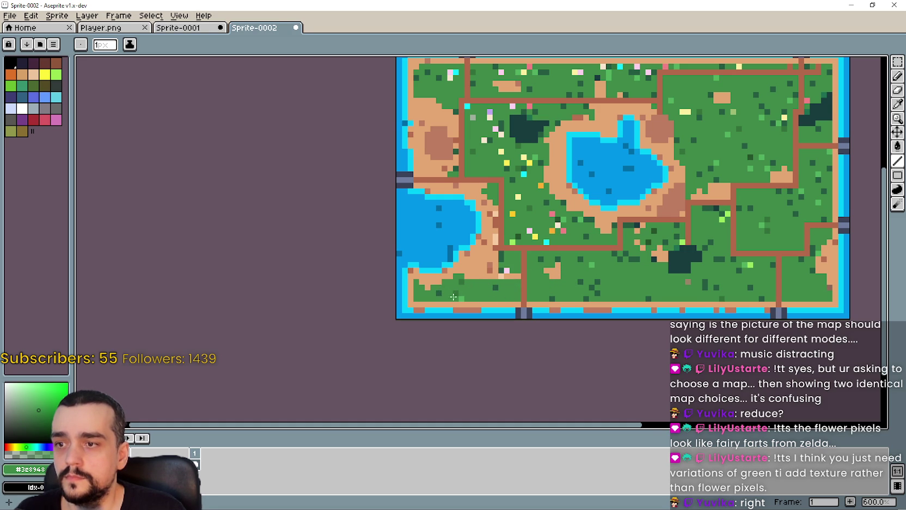
- Paint three flower pixels near the dark patch green and add a dark-green grass speck
{"action": "scroll", "coordinate": [453, 297], "scroll_direction": "up", "scroll_amount": 1}
{"action": "scroll", "coordinate": [453, 297], "scroll_direction": "right", "scroll_amount": 1}
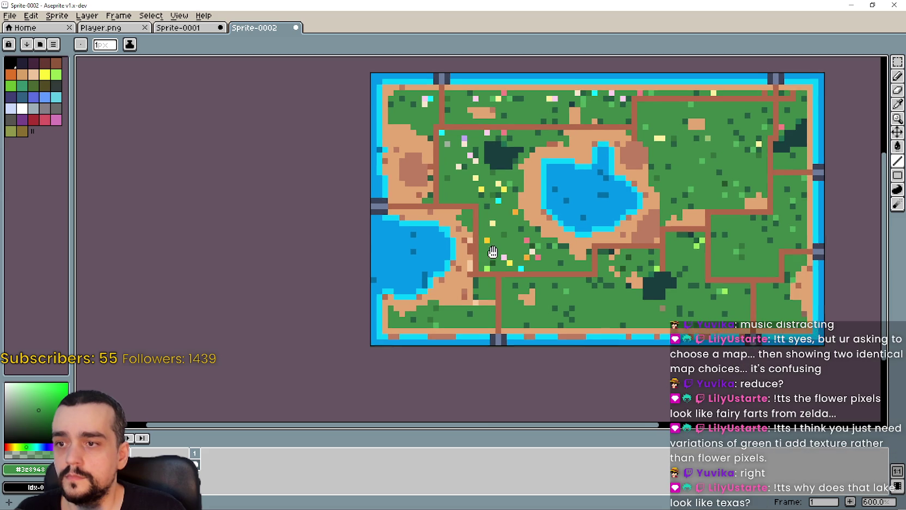
{"action": "left_click_drag", "start_coordinate": [492, 251], "coordinate": [481, 264]}
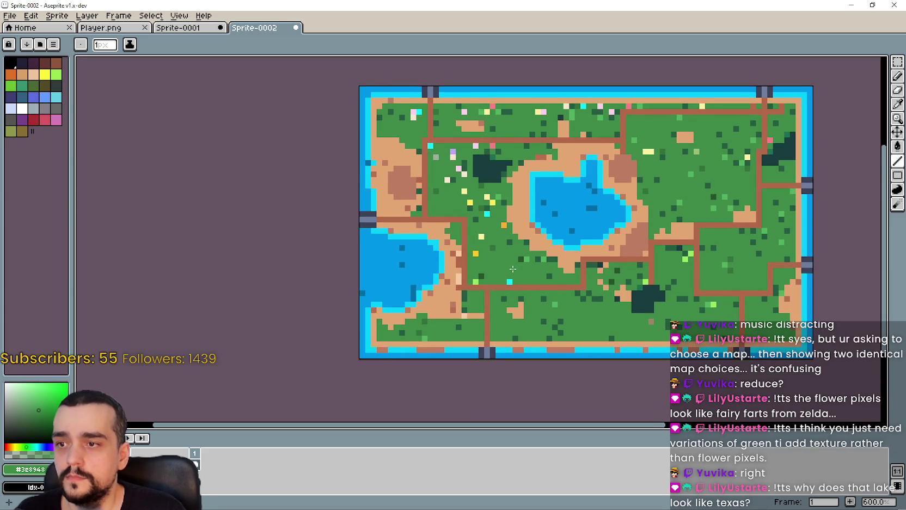
{"action": "scroll", "coordinate": [512, 270], "scroll_direction": "down", "scroll_amount": 1}
{"action": "scroll", "coordinate": [512, 273], "scroll_direction": "up", "scroll_amount": 1}
{"action": "scroll", "coordinate": [510, 272], "scroll_direction": "down", "scroll_amount": 1}
{"action": "scroll", "coordinate": [499, 289], "scroll_direction": "up", "scroll_amount": 1}
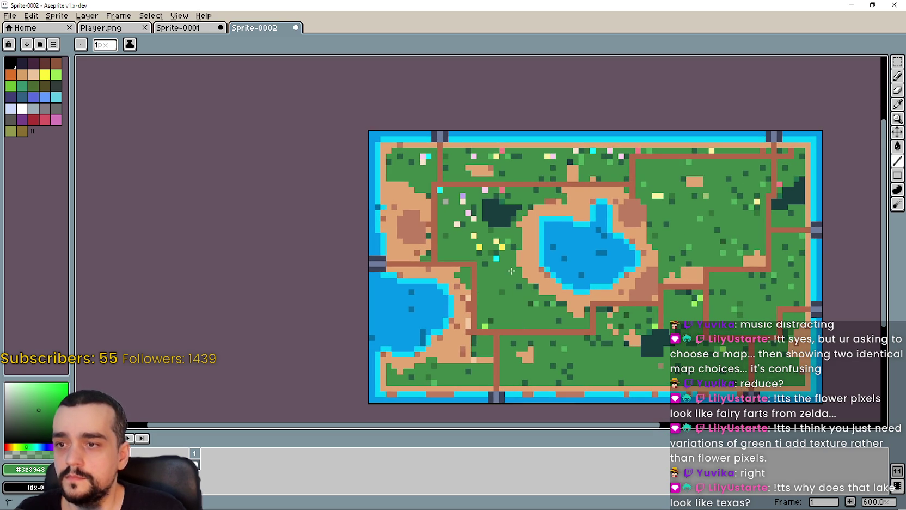
{"action": "scroll", "coordinate": [499, 258], "scroll_direction": "up", "scroll_amount": 1}
{"action": "scroll", "coordinate": [502, 261], "scroll_direction": "up", "scroll_amount": 1}
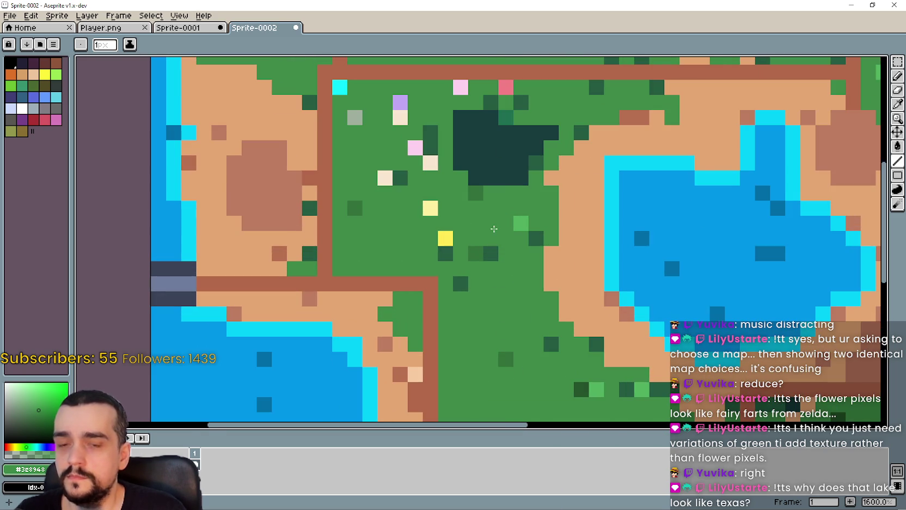
{"action": "scroll", "coordinate": [509, 267], "scroll_direction": "down", "scroll_amount": 1}
{"action": "scroll", "coordinate": [509, 266], "scroll_direction": "down", "scroll_amount": 2}
{"action": "scroll", "coordinate": [487, 223], "scroll_direction": "up", "scroll_amount": 4}
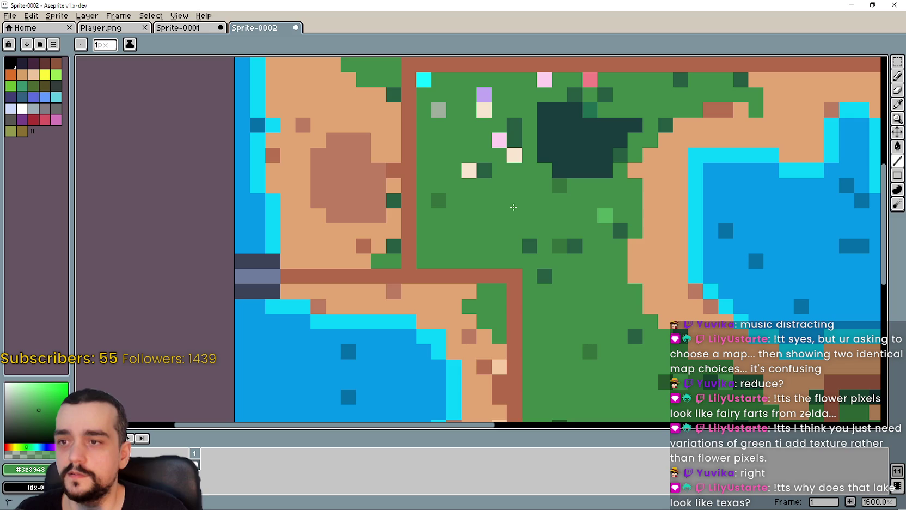
{"action": "left_click", "coordinate": [485, 170]}
{"action": "left_click", "coordinate": [468, 170]}
{"action": "left_click", "coordinate": [499, 140]}
{"action": "left_click", "coordinate": [514, 156]}
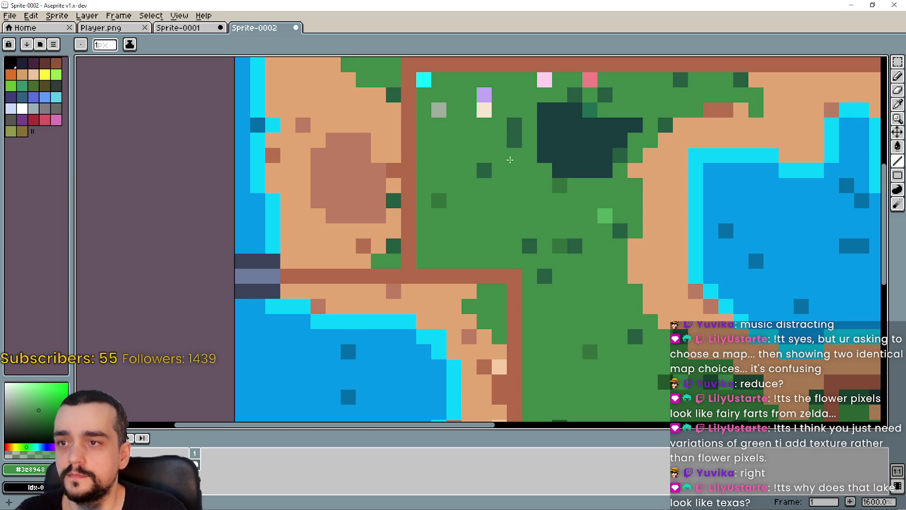
- Paint the cyan flower and the pink and red flowers by the road green
{"action": "scroll", "coordinate": [499, 176], "scroll_direction": "down", "scroll_amount": 1}
{"action": "scroll", "coordinate": [500, 176], "scroll_direction": "up", "scroll_amount": 3}
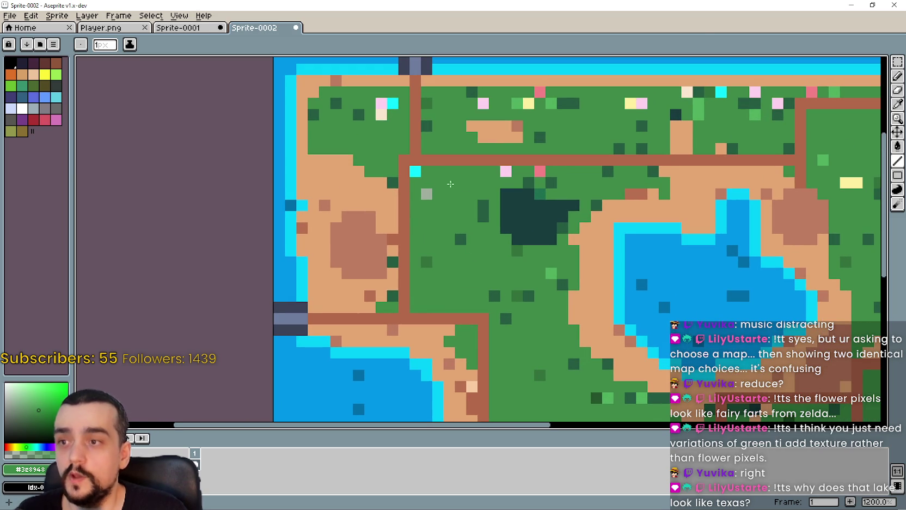
{"action": "left_click", "coordinate": [421, 173]}
{"action": "left_click", "coordinate": [501, 172]}
{"action": "left_click", "coordinate": [539, 171]}
{"action": "scroll", "coordinate": [588, 225], "scroll_direction": "down", "scroll_amount": 4}
{"action": "scroll", "coordinate": [588, 225], "scroll_direction": "up", "scroll_amount": 1}
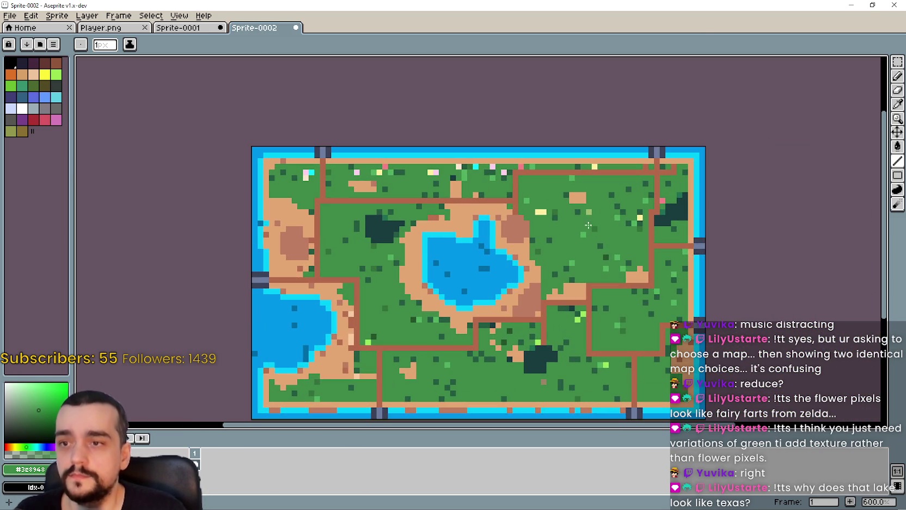
{"action": "scroll", "coordinate": [573, 201], "scroll_direction": "up", "scroll_amount": 3}
{"action": "scroll", "coordinate": [560, 204], "scroll_direction": "down", "scroll_amount": 3}
{"action": "scroll", "coordinate": [522, 164], "scroll_direction": "up", "scroll_amount": 4}
- Paint over flower pixels beside the top road, including pink and cyan ones, then review the map
{"action": "left_click", "coordinate": [522, 163]}
{"action": "scroll", "coordinate": [482, 188], "scroll_direction": "down", "scroll_amount": 2}
{"action": "left_click", "coordinate": [465, 186]}
{"action": "left_click", "coordinate": [442, 186]}
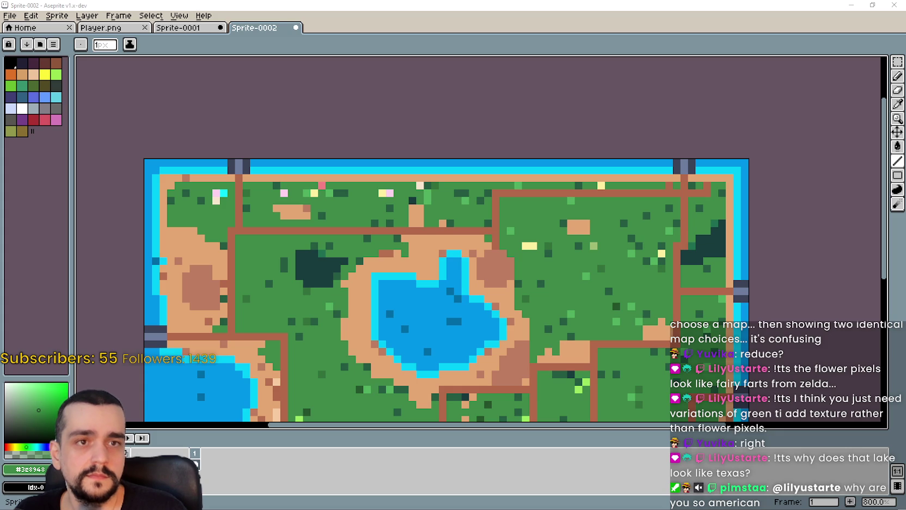
{"action": "scroll", "coordinate": [574, 227], "scroll_direction": "up", "scroll_amount": 1}
{"action": "scroll", "coordinate": [527, 210], "scroll_direction": "down", "scroll_amount": 1}
{"action": "mouse_move", "coordinate": [528, 210]}
{"action": "left_mouse_down"}
{"action": "mouse_move", "coordinate": [467, 221]}
{"action": "mouse_move", "coordinate": [482, 208]}
{"action": "left_mouse_up"}
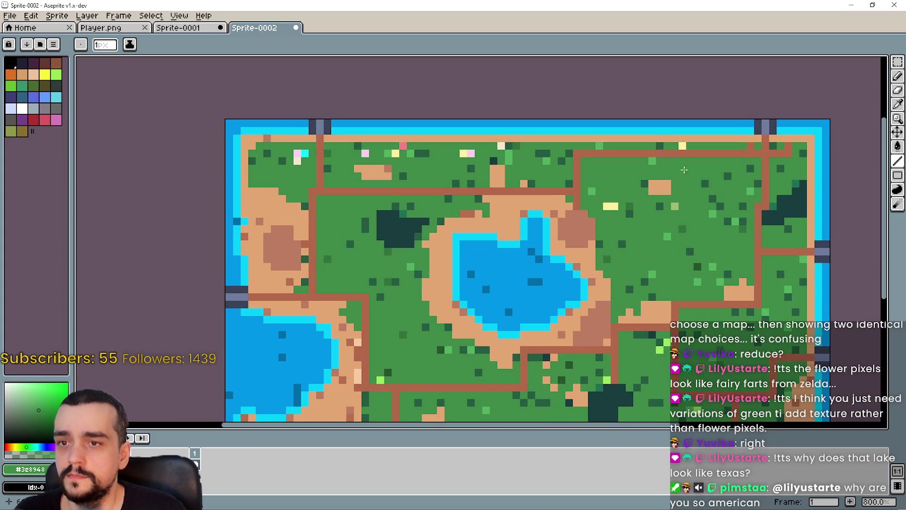
{"action": "scroll", "coordinate": [610, 209], "scroll_direction": "down", "scroll_amount": 2}
{"action": "left_click_drag", "start_coordinate": [558, 246], "coordinate": [569, 222]}
{"action": "scroll", "coordinate": [507, 219], "scroll_direction": "up", "scroll_amount": 2}
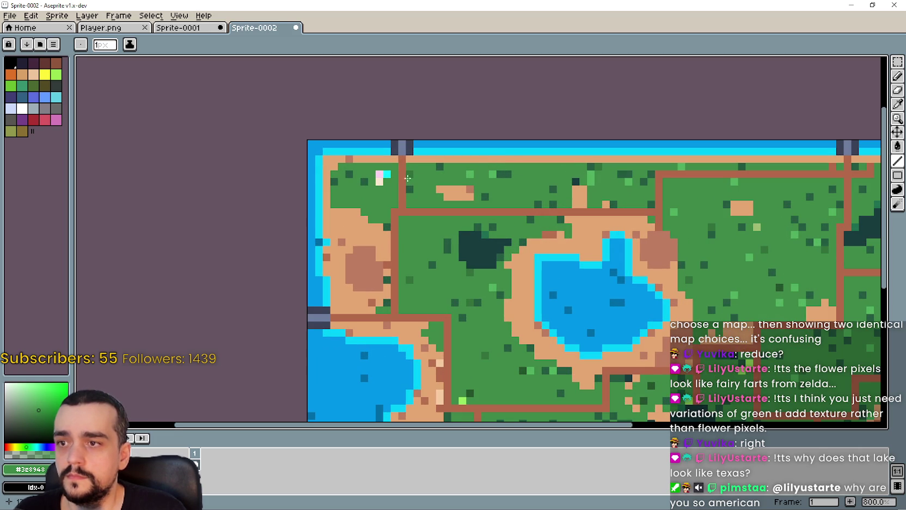
{"action": "scroll", "coordinate": [485, 237], "scroll_direction": "down", "scroll_amount": 3}
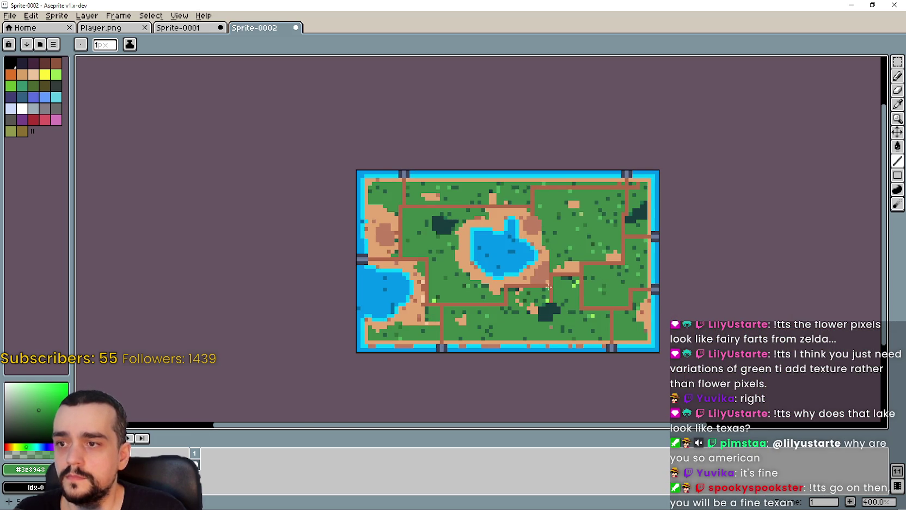
{"action": "scroll", "coordinate": [441, 298], "scroll_direction": "up", "scroll_amount": 1}
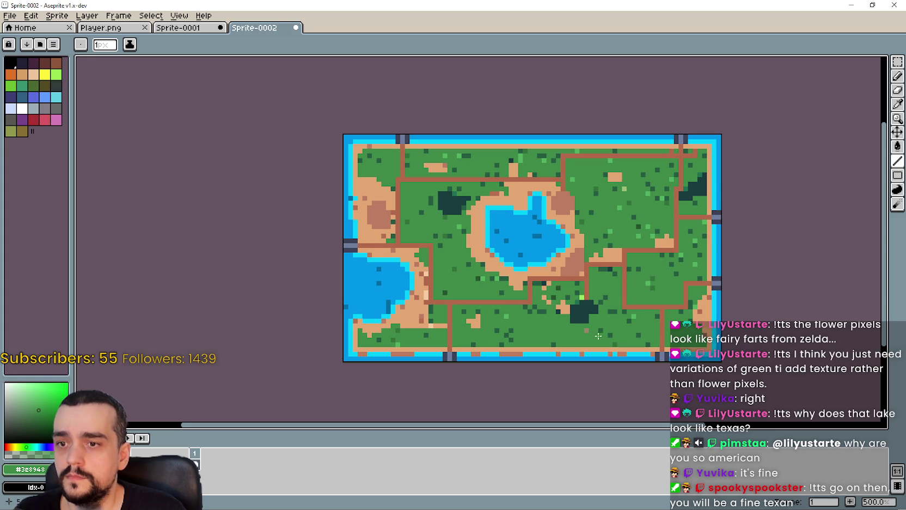
{"action": "left_click_drag", "start_coordinate": [635, 276], "coordinate": [586, 276]}
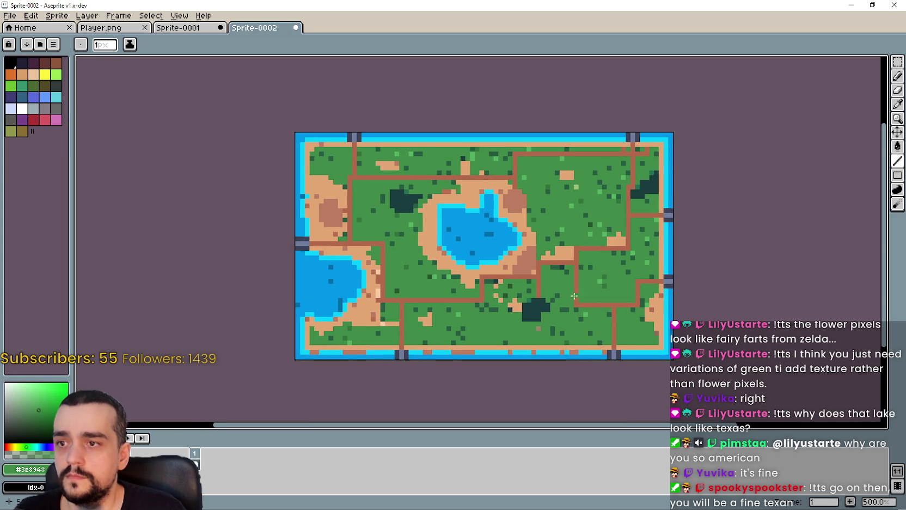
{"action": "scroll", "coordinate": [613, 242], "scroll_direction": "down", "scroll_amount": 1}
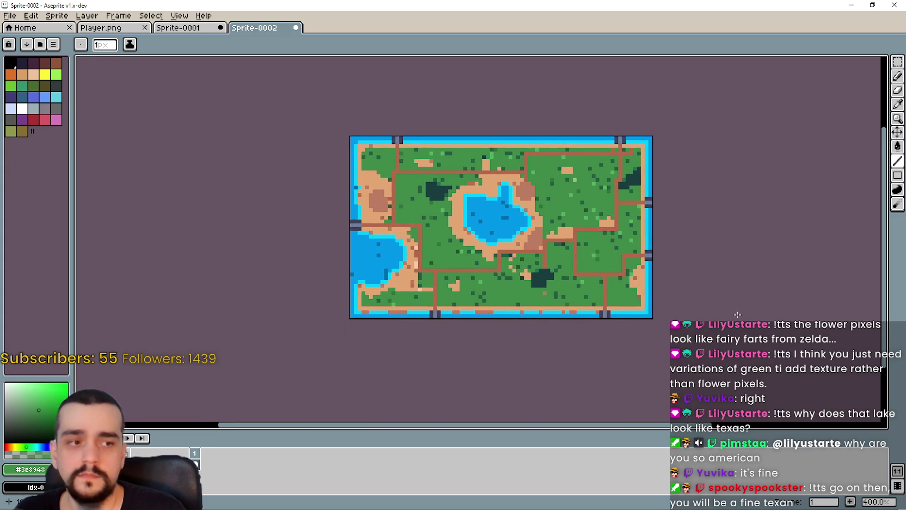
{"action": "scroll", "coordinate": [774, 308], "scroll_direction": "up", "scroll_amount": 1}
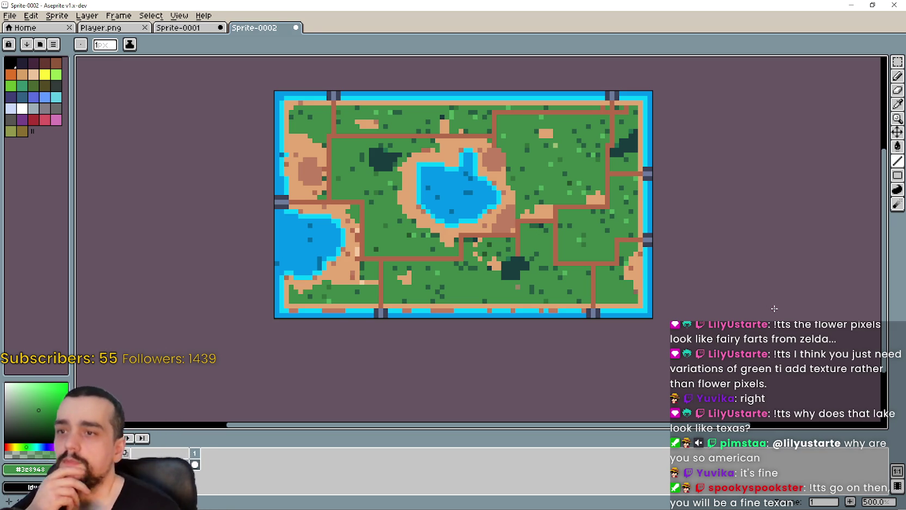
{"action": "scroll", "coordinate": [670, 246], "scroll_direction": "down", "scroll_amount": 2}
{"action": "scroll", "coordinate": [605, 228], "scroll_direction": "up", "scroll_amount": 1}
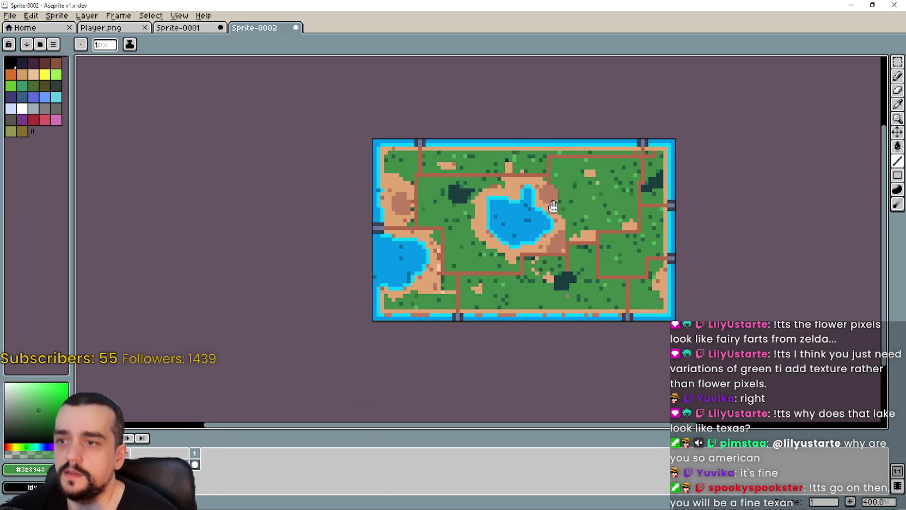
{"action": "left_click_drag", "start_coordinate": [656, 267], "coordinate": [655, 271]}
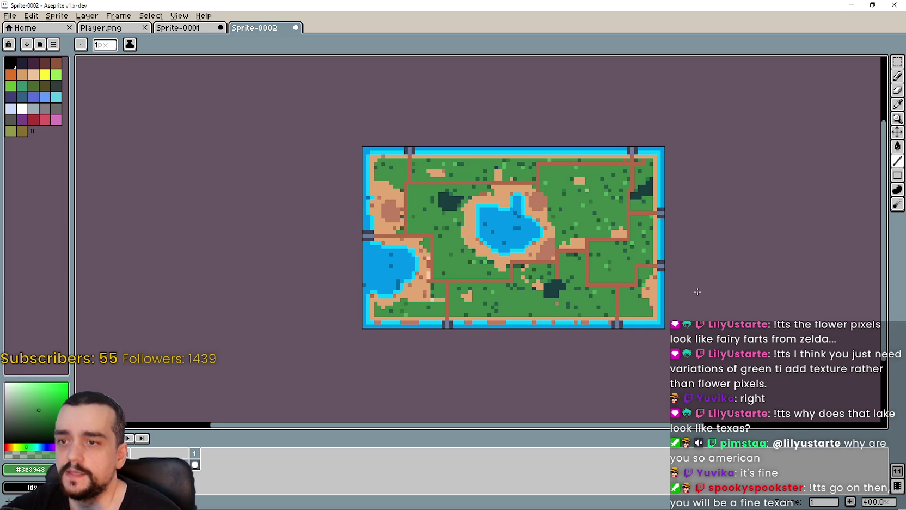
{"action": "left_click_drag", "start_coordinate": [525, 348], "coordinate": [550, 374]}
{"action": "scroll", "coordinate": [574, 316], "scroll_direction": "down", "scroll_amount": 1}
{"action": "scroll", "coordinate": [593, 256], "scroll_direction": "up", "scroll_amount": 1}
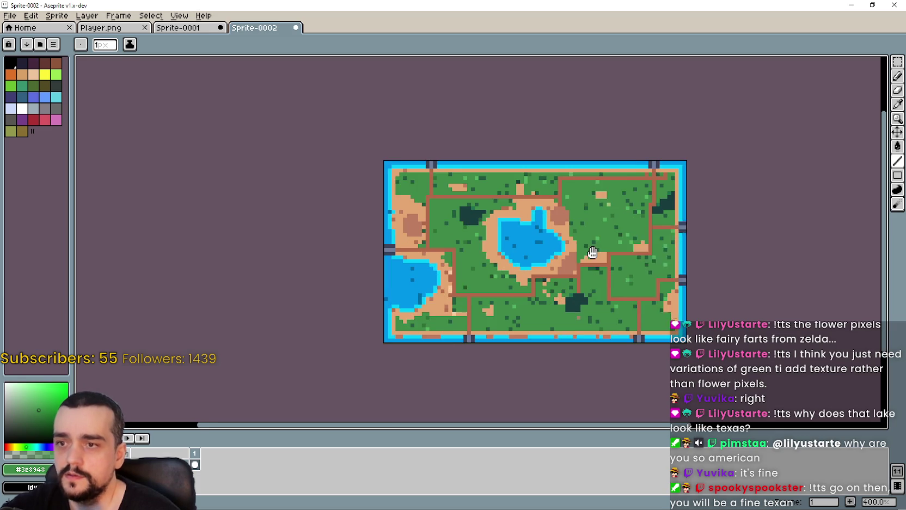
{"action": "left_click_drag", "start_coordinate": [593, 256], "coordinate": [588, 233]}
{"action": "left_click", "coordinate": [899, 63]}
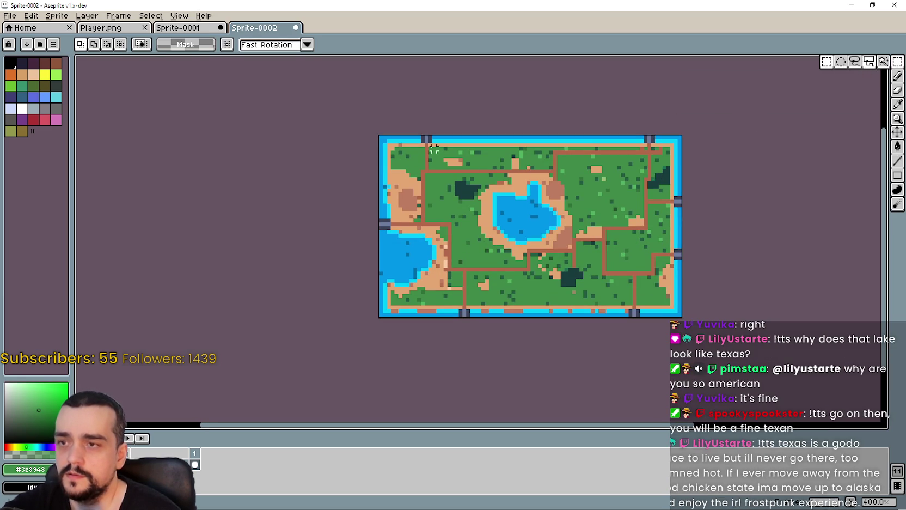
- Paste the whole island map over the original in Player.png, then return to Godot
{"action": "mouse_move", "coordinate": [381, 151]}
{"action": "left_mouse_down"}
{"action": "mouse_move", "coordinate": [404, 153]}
{"action": "mouse_move", "coordinate": [671, 303]}
{"action": "left_mouse_up"}
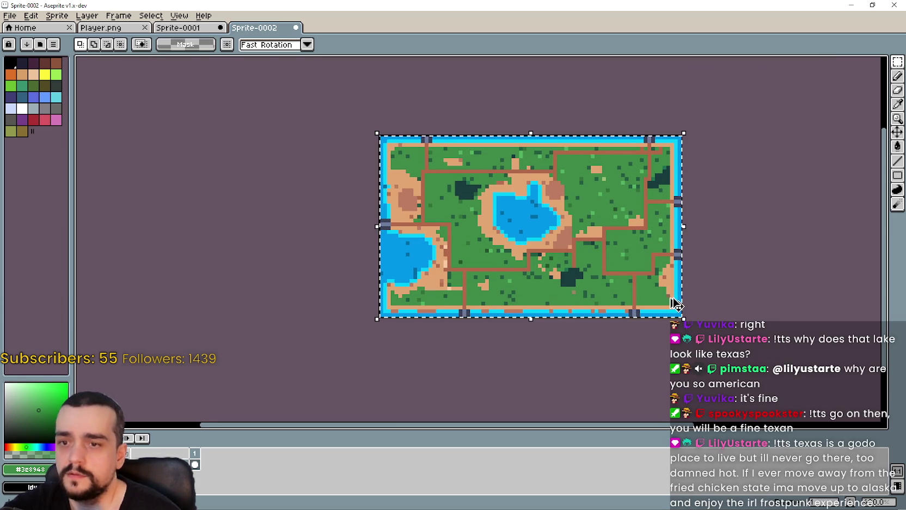
{"action": "left_click", "coordinate": [87, 30]}
{"action": "key", "text": "ctrl+v"}
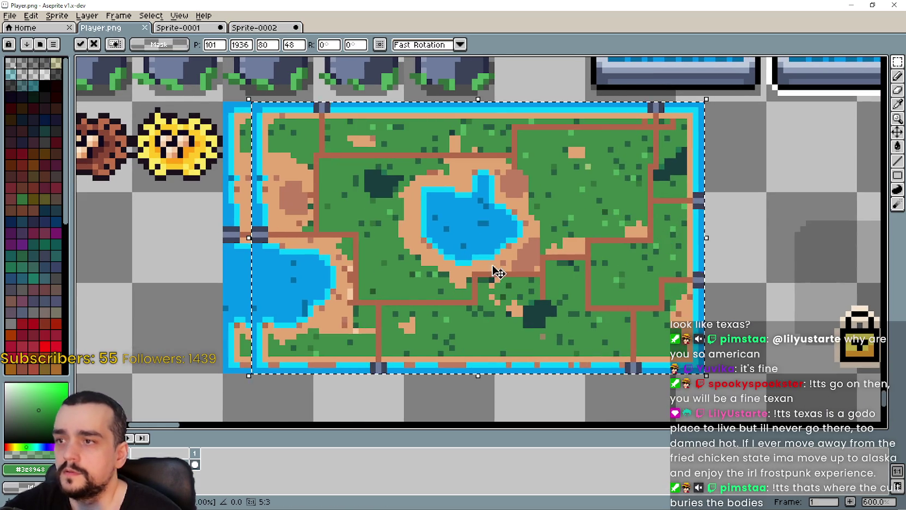
{"action": "left_click", "coordinate": [757, 297]}
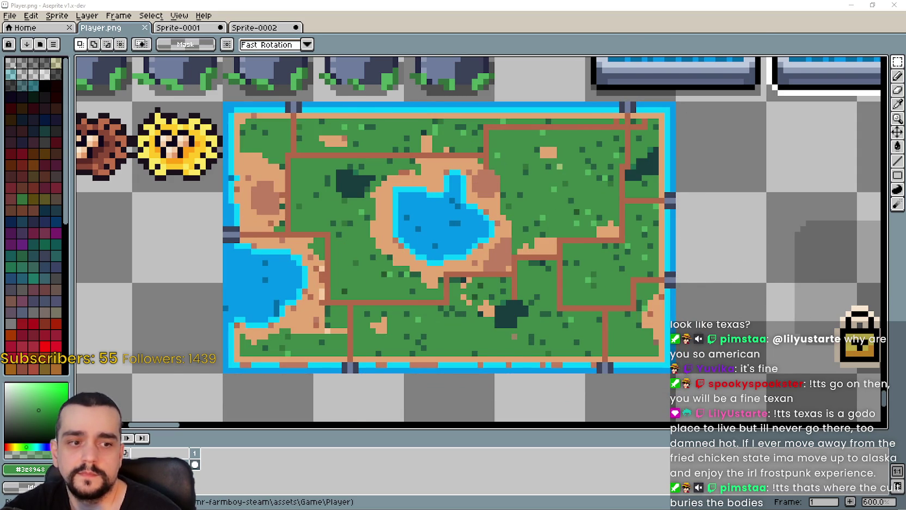
{"action": "key", "text": "alt+Tab"}
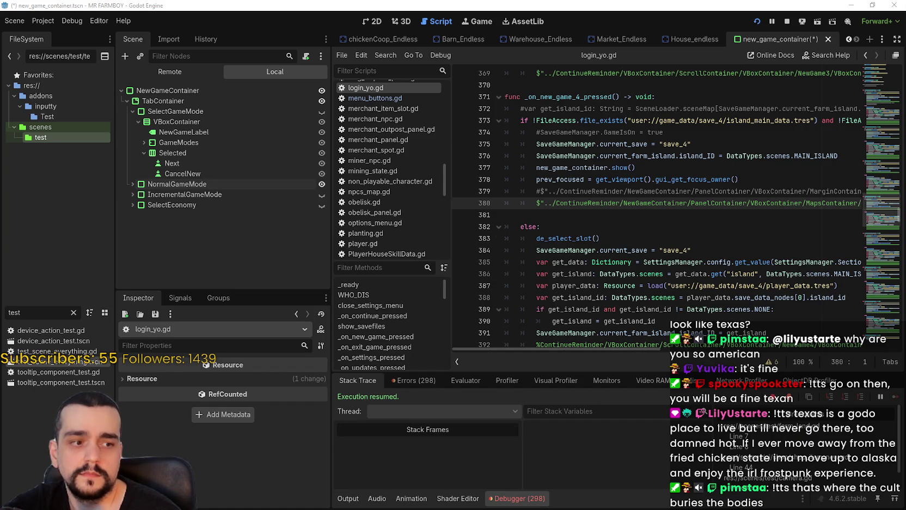
- Run the game to preview the island map in New Game, then return to Player.png
{"action": "key", "text": "alt+Tab"}
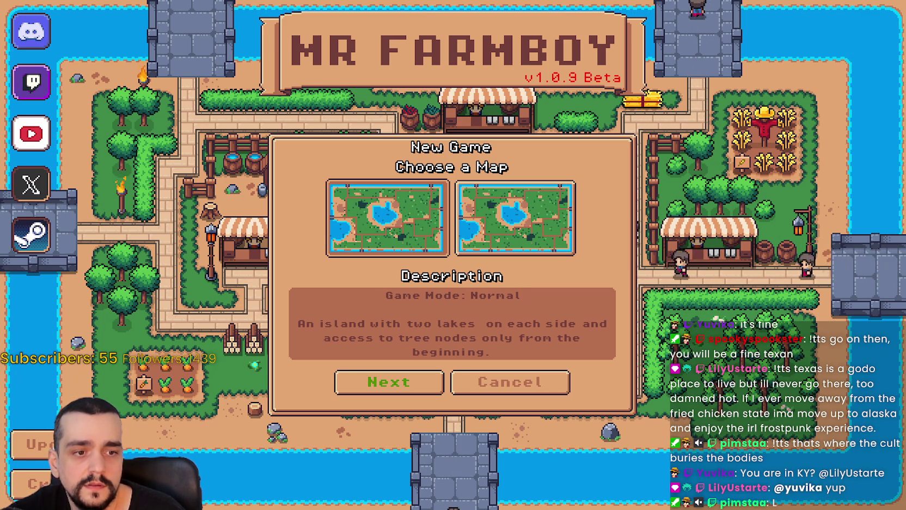
{"action": "key", "text": "alt+Tab"}
{"action": "mouse_move", "coordinate": [337, 187]}
{"action": "left_mouse_down"}
{"action": "mouse_move", "coordinate": [449, 258]}
{"action": "mouse_move", "coordinate": [391, 190]}
{"action": "left_mouse_up"}
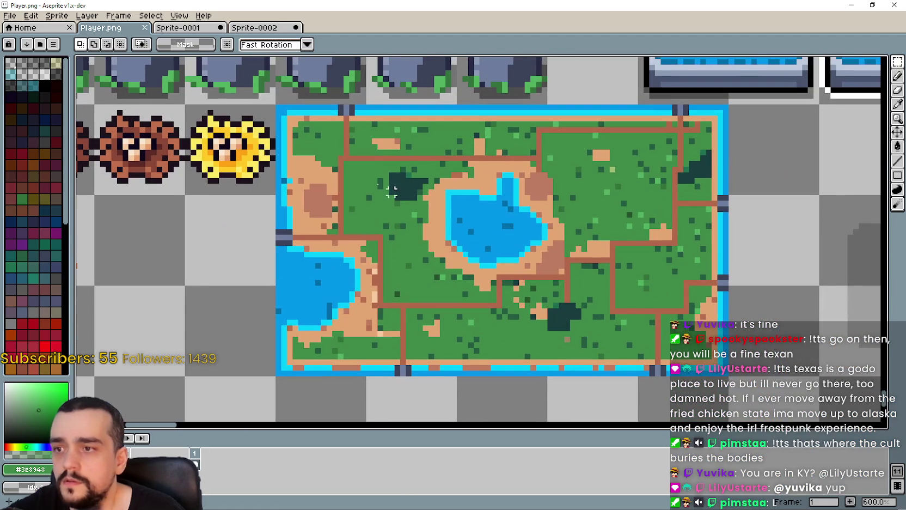
- In Sprite-0002, eyedrop the brown of the rock patch beside the pond
{"action": "left_click", "coordinate": [240, 26]}
{"action": "scroll", "coordinate": [462, 217], "scroll_direction": "up", "scroll_amount": 1}
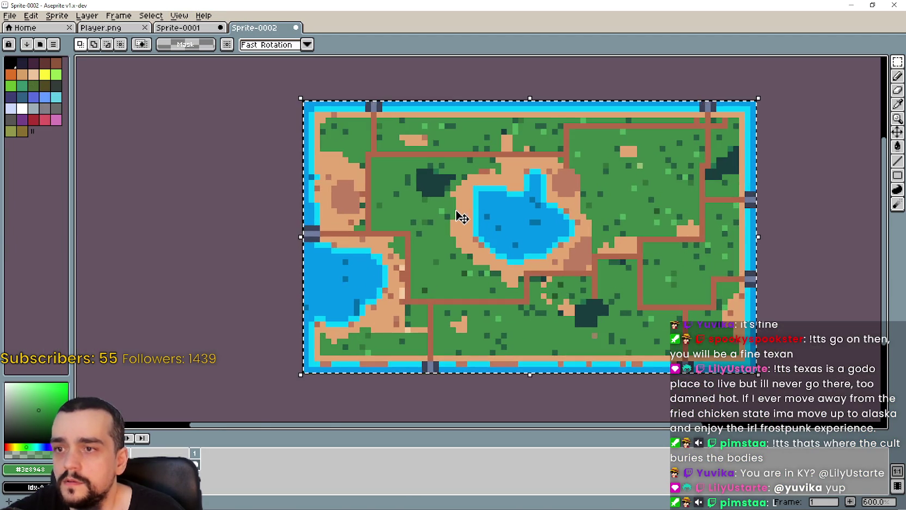
{"action": "scroll", "coordinate": [763, 202], "scroll_direction": "up", "scroll_amount": 1}
{"action": "left_click", "coordinate": [897, 104]}
{"action": "scroll", "coordinate": [505, 257], "scroll_direction": "up", "scroll_amount": 2}
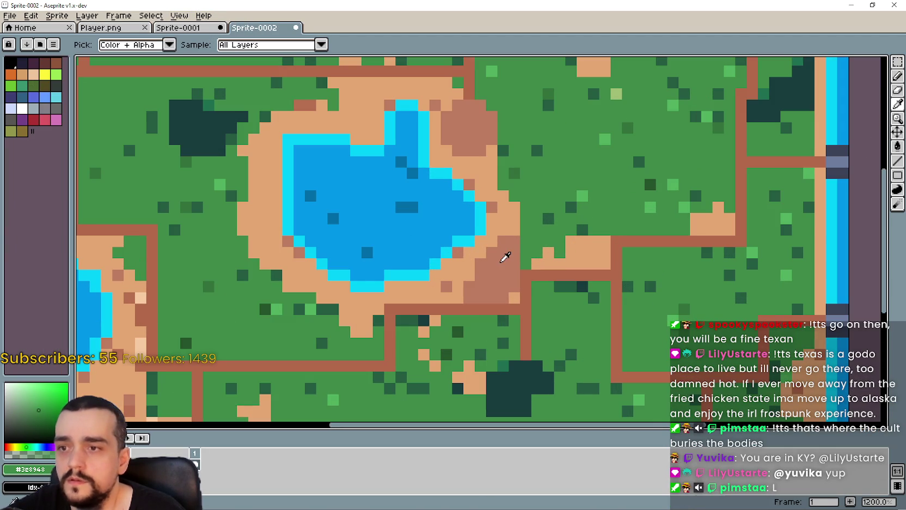
{"action": "left_click", "coordinate": [503, 259]}
{"action": "left_click", "coordinate": [14, 468]}
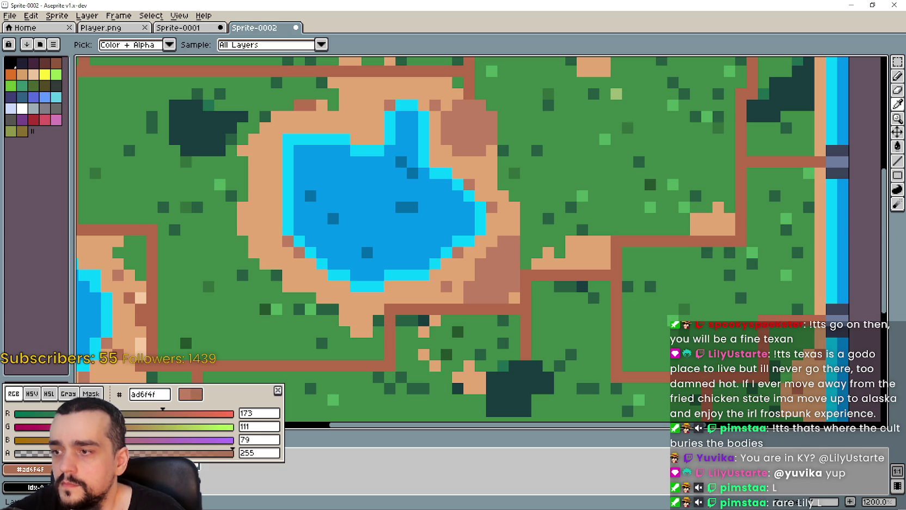
{"action": "scroll", "coordinate": [442, 283], "scroll_direction": "down", "scroll_amount": 3}
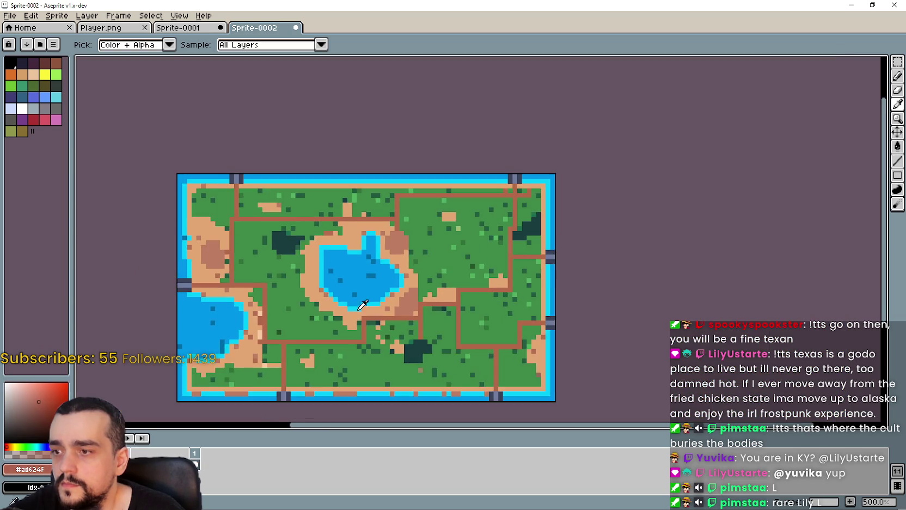
{"action": "scroll", "coordinate": [442, 282], "scroll_direction": "up", "scroll_amount": 2}
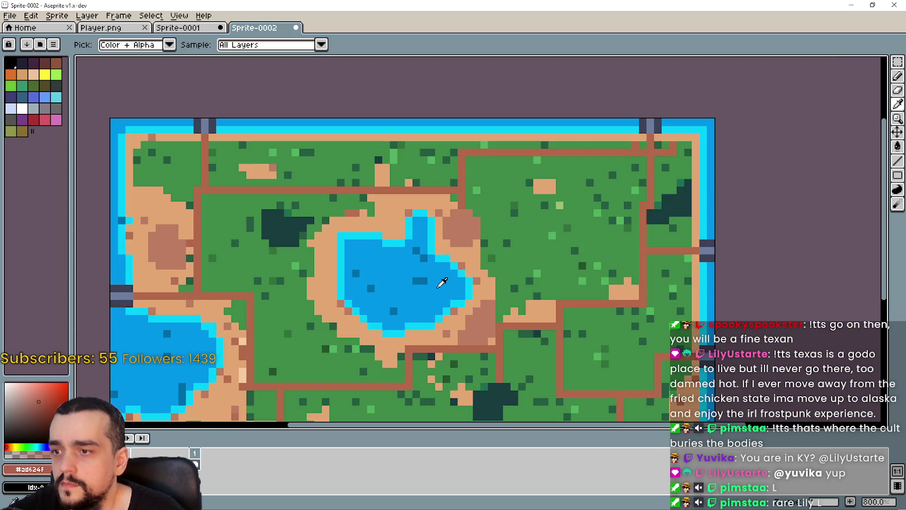
- Darken the brown to reddish #98544f by lowering green, and paint over the patch
{"action": "left_click", "coordinate": [897, 161]}
{"action": "scroll", "coordinate": [460, 229], "scroll_direction": "up", "scroll_amount": 1}
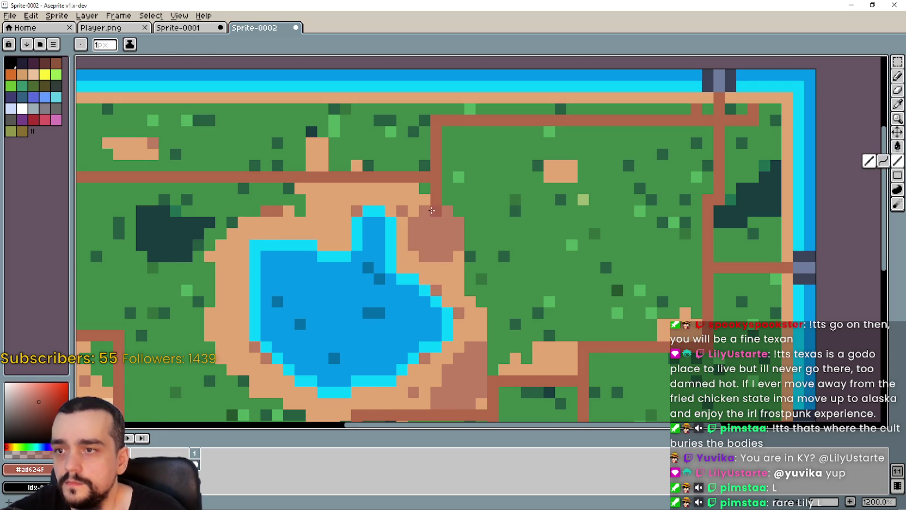
{"action": "scroll", "coordinate": [431, 211], "scroll_direction": "down", "scroll_amount": 2}
{"action": "scroll", "coordinate": [432, 210], "scroll_direction": "up", "scroll_amount": 3}
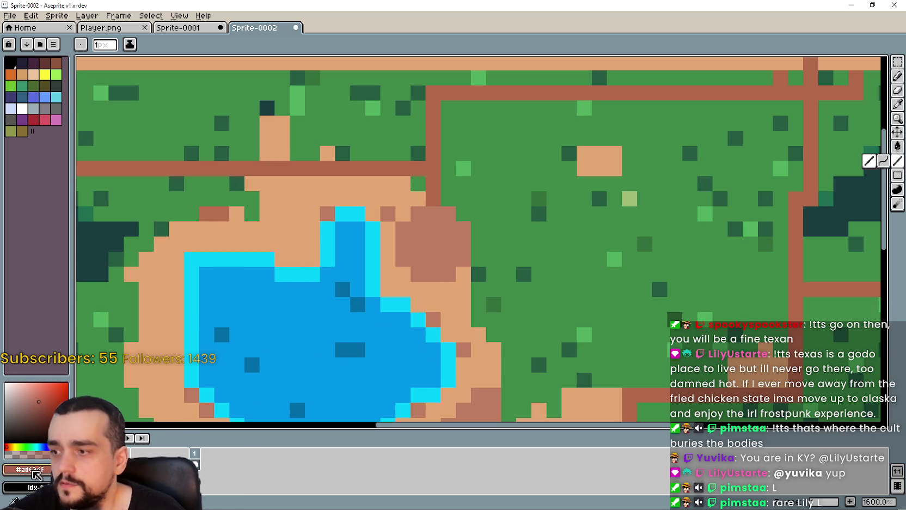
{"action": "left_click", "coordinate": [36, 474]}
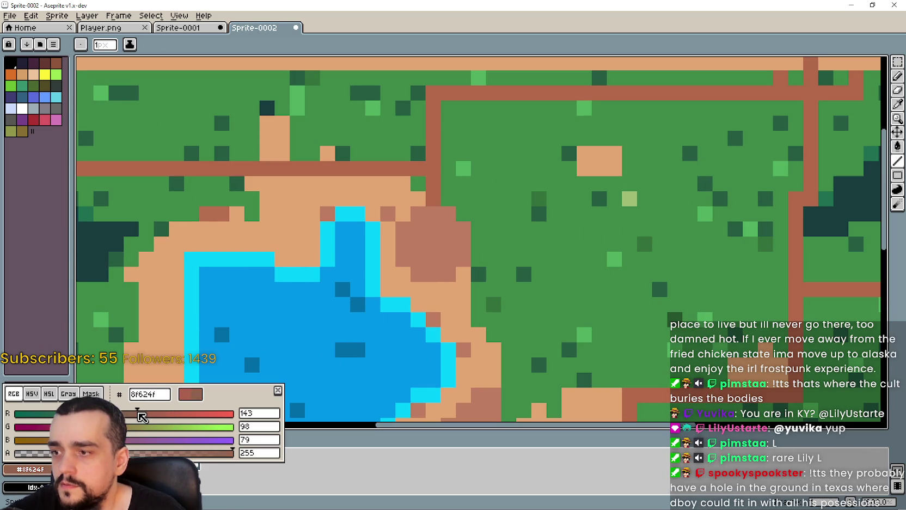
{"action": "left_click_drag", "start_coordinate": [99, 427], "coordinate": [87, 426]}
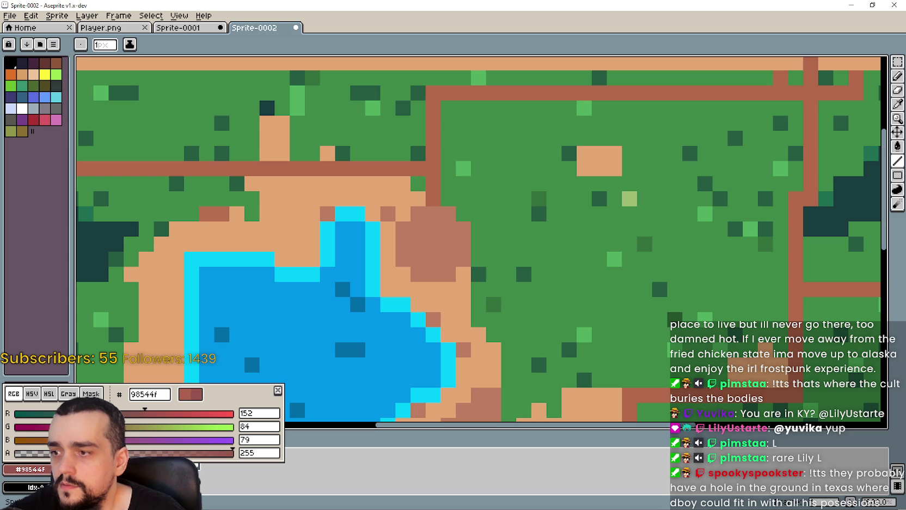
{"action": "left_click", "coordinate": [312, 351]}
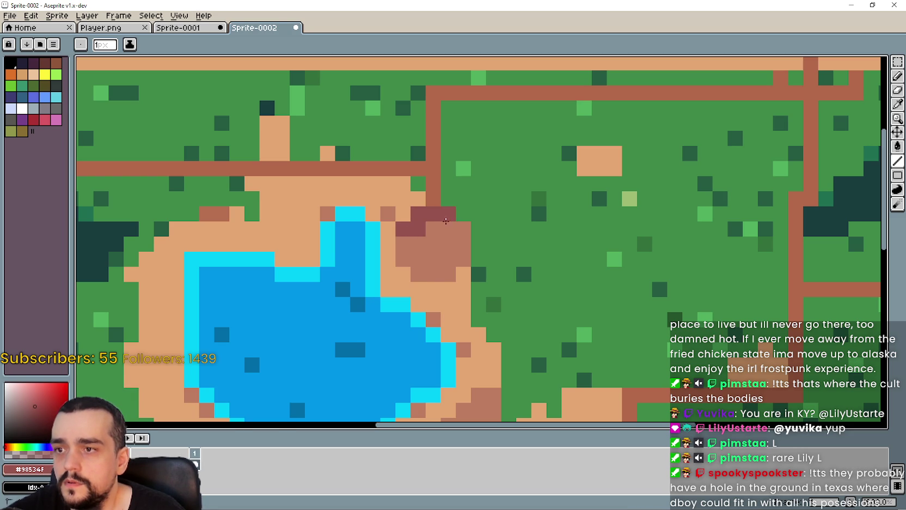
{"action": "left_click_drag", "start_coordinate": [443, 218], "coordinate": [457, 228]}
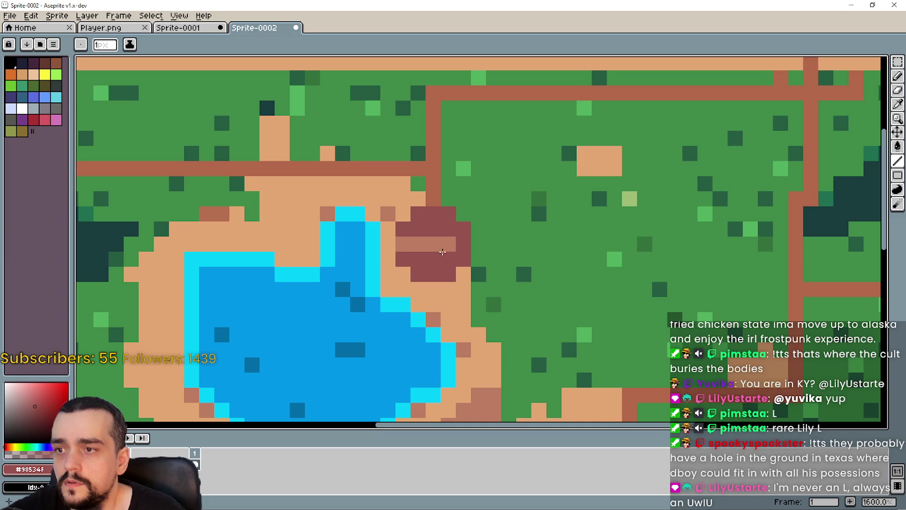
{"action": "scroll", "coordinate": [409, 250], "scroll_direction": "down", "scroll_amount": 4}
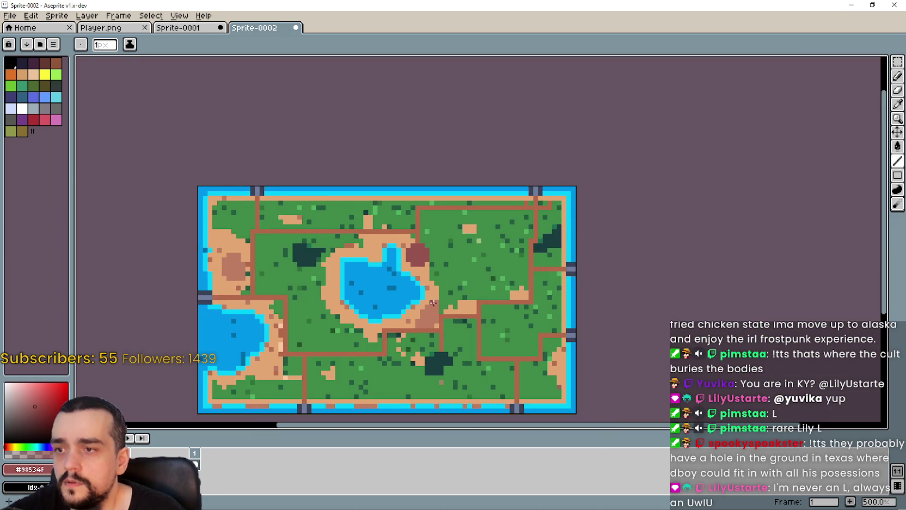
{"action": "scroll", "coordinate": [432, 303], "scroll_direction": "up", "scroll_amount": 4}
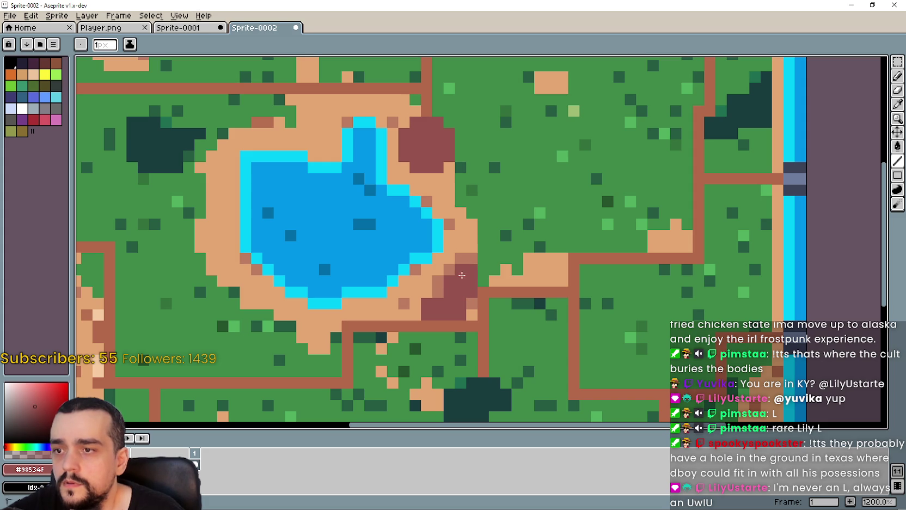
{"action": "scroll", "coordinate": [445, 289], "scroll_direction": "down", "scroll_amount": 3}
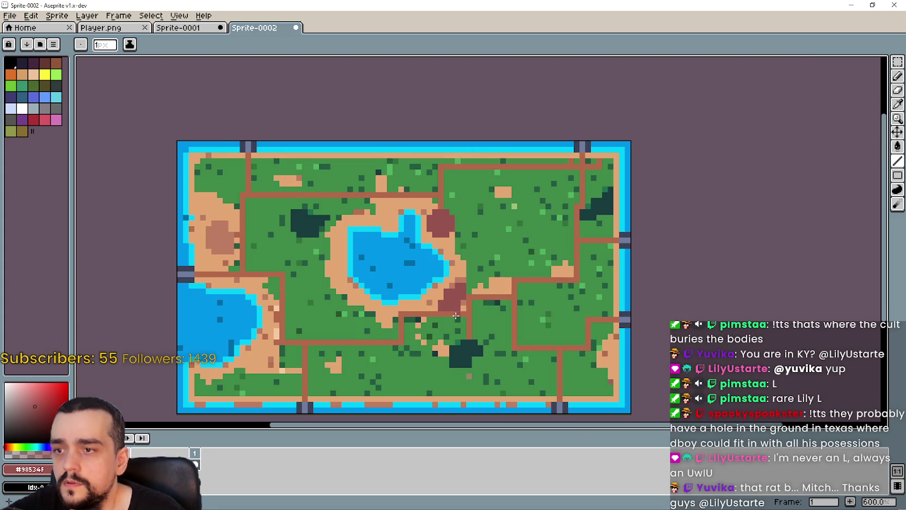
{"action": "scroll", "coordinate": [468, 297], "scroll_direction": "up", "scroll_amount": 3}
{"action": "scroll", "coordinate": [425, 272], "scroll_direction": "down", "scroll_amount": 2}
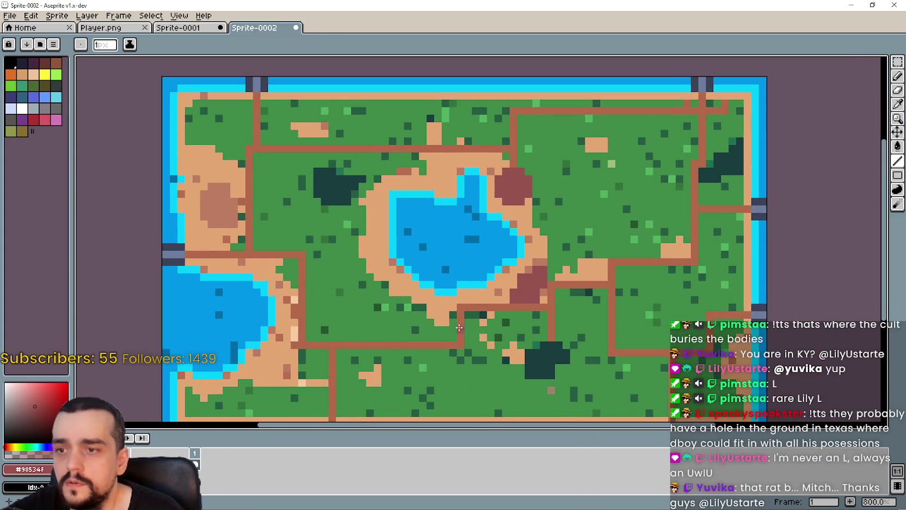
{"action": "scroll", "coordinate": [387, 247], "scroll_direction": "up", "scroll_amount": 1}
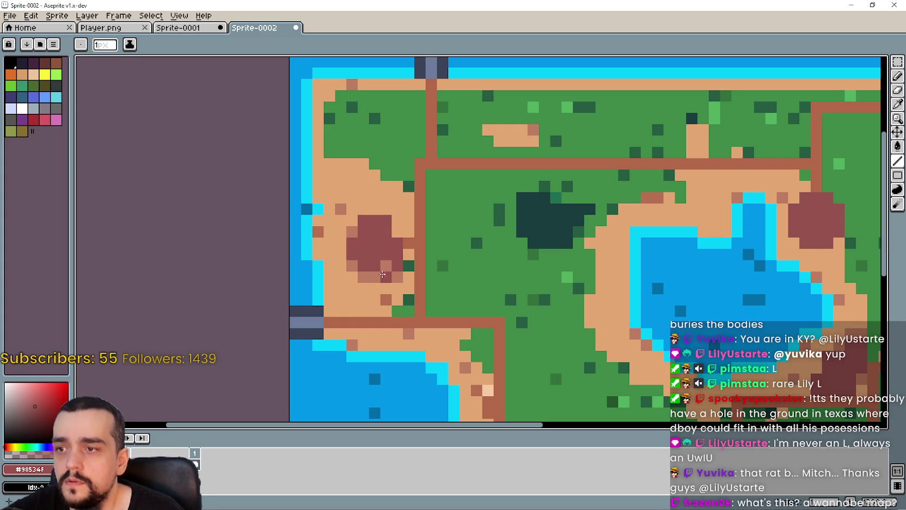
{"action": "scroll", "coordinate": [383, 263], "scroll_direction": "down", "scroll_amount": 5}
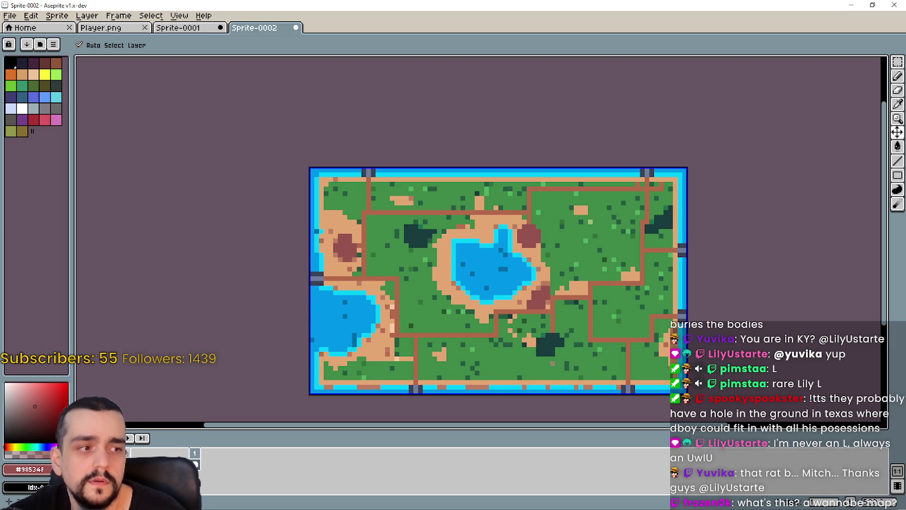
- Copy the whole updated island map from Sprite-0002 into Player.png, position it, and save the sheet
{"action": "key", "text": "b"}
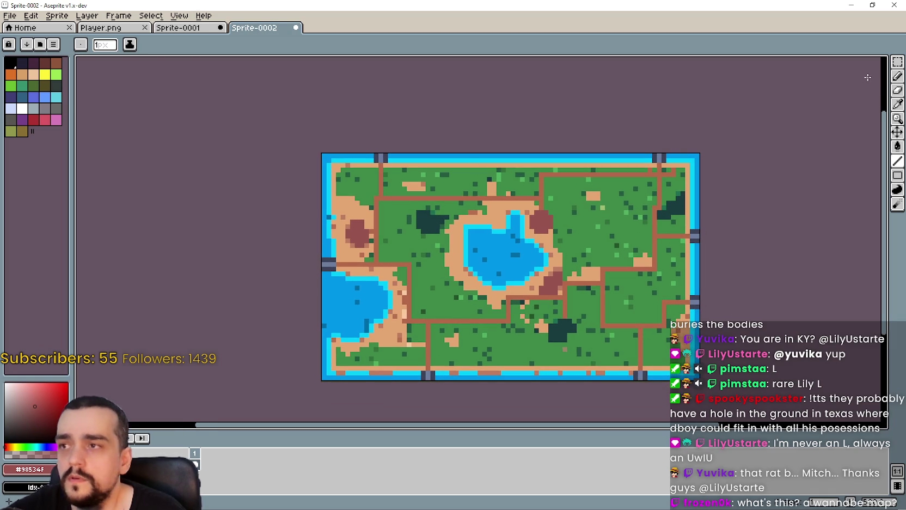
{"action": "left_click", "coordinate": [899, 65]}
{"action": "left_click_drag", "start_coordinate": [324, 118], "coordinate": [708, 387]}
{"action": "key", "text": "ctrl+c"}
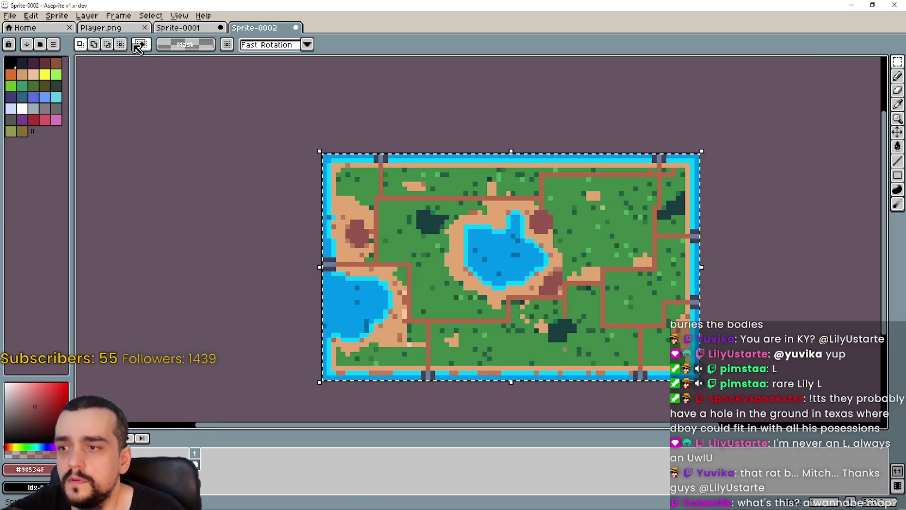
{"action": "left_click", "coordinate": [101, 27]}
{"action": "key", "text": "ctrl+v"}
{"action": "left_click_drag", "start_coordinate": [530, 269], "coordinate": [505, 259]}
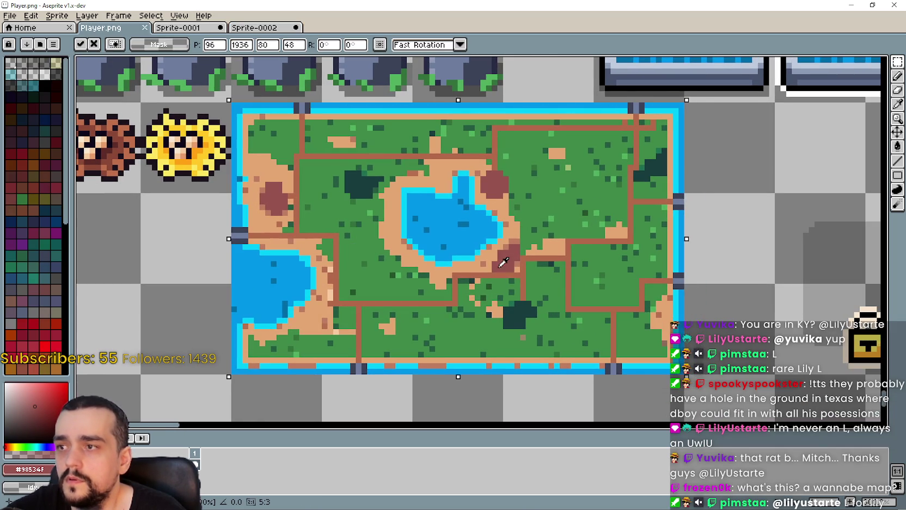
{"action": "key", "text": "ctrl+s"}
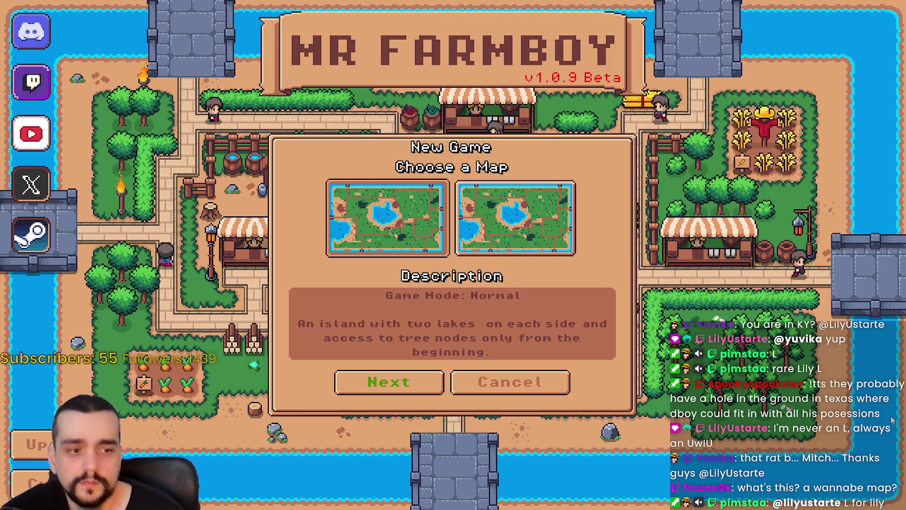
- Close the running game after viewing the darker dirt patches, returning to login_yo.gd in Godot
{"action": "key", "text": "alt+Tab"}
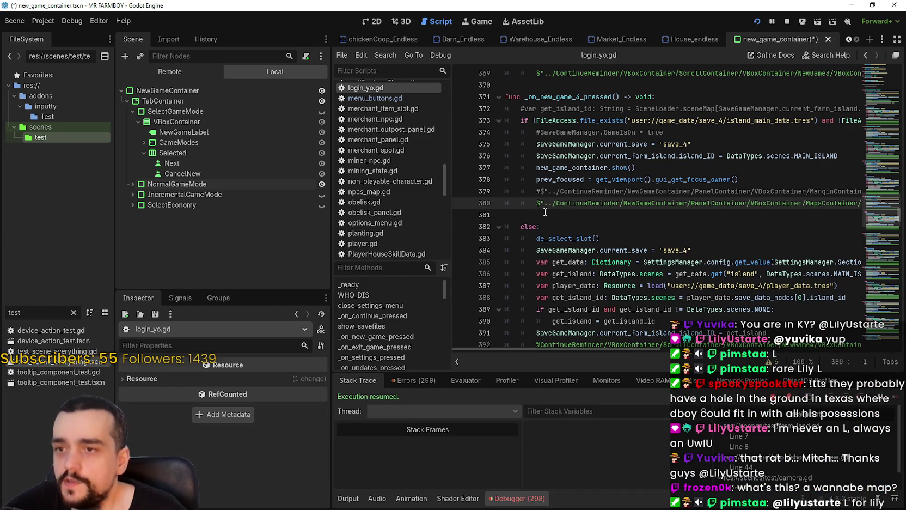
- Show new_game_container in 2D, expand NormalGameMode, and select its description Label node
{"action": "left_click", "coordinate": [562, 226]}
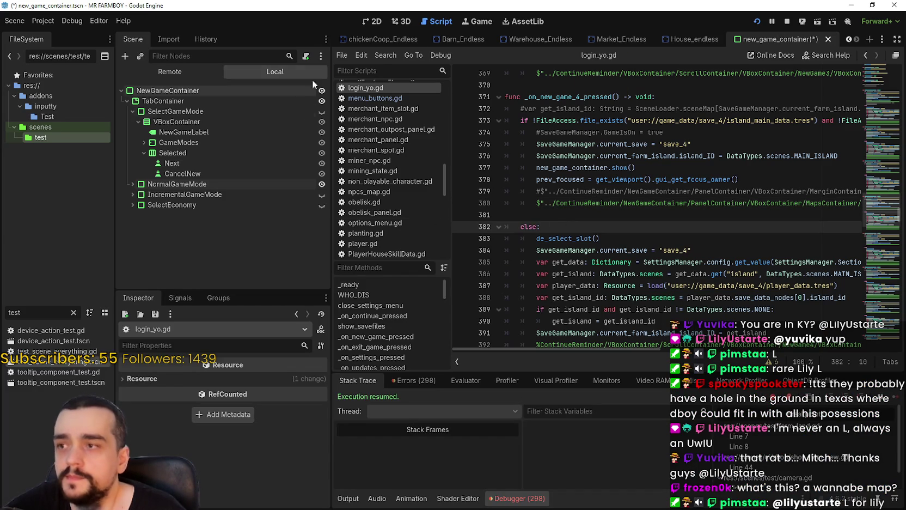
{"action": "left_click", "coordinate": [372, 21]}
{"action": "left_click", "coordinate": [131, 183]}
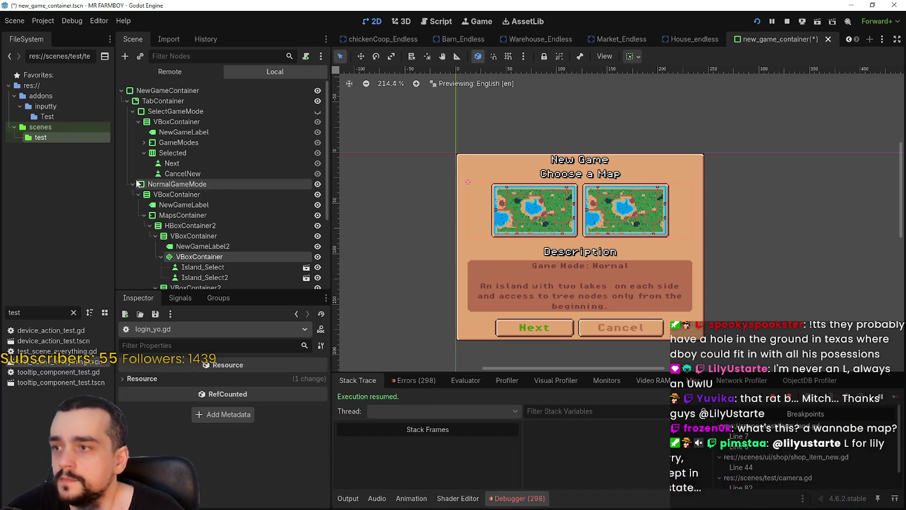
{"action": "left_click", "coordinate": [132, 183]}
{"action": "left_click", "coordinate": [144, 143]}
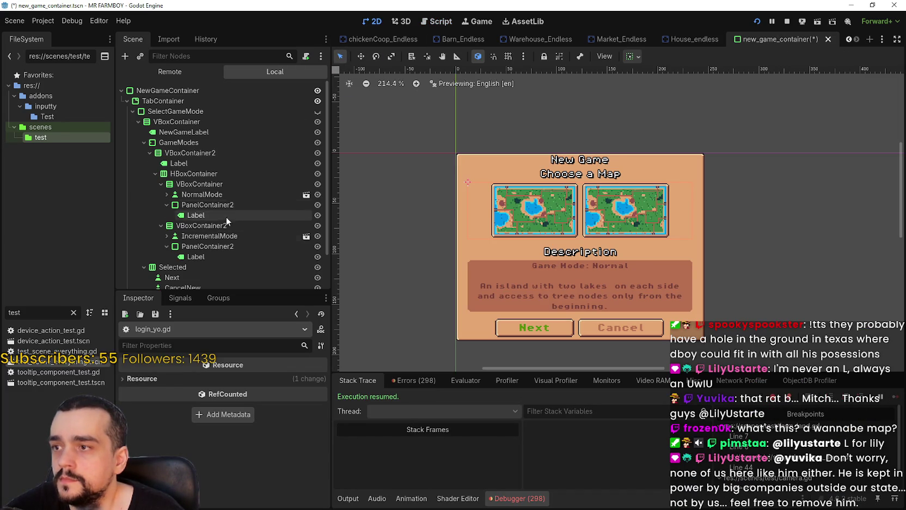
{"action": "left_click", "coordinate": [143, 143]}
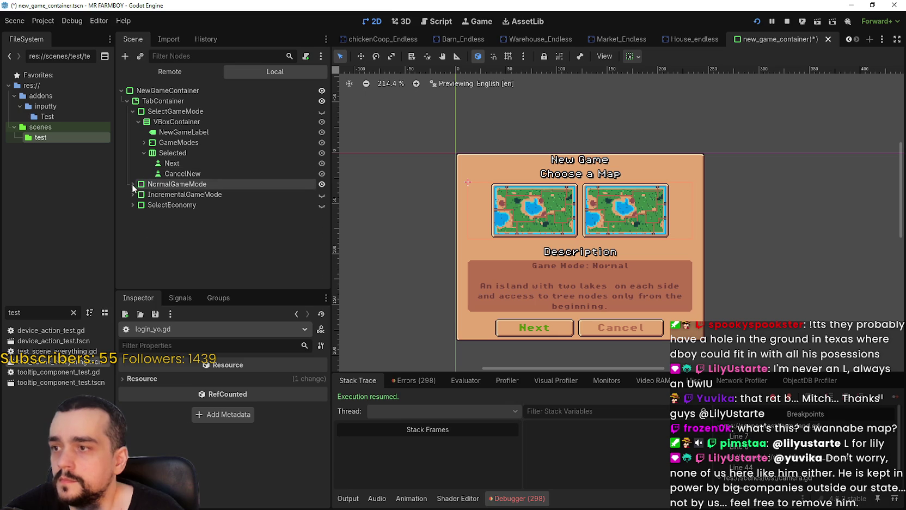
{"action": "left_click", "coordinate": [132, 184]}
{"action": "scroll", "coordinate": [185, 229], "scroll_direction": "down", "scroll_amount": 1}
{"action": "left_click", "coordinate": [193, 255]}
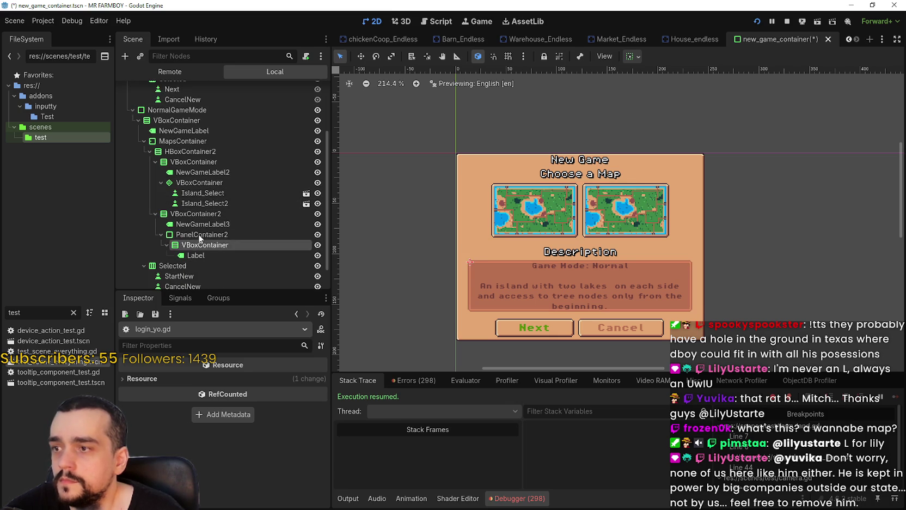
{"action": "left_click", "coordinate": [203, 224]}
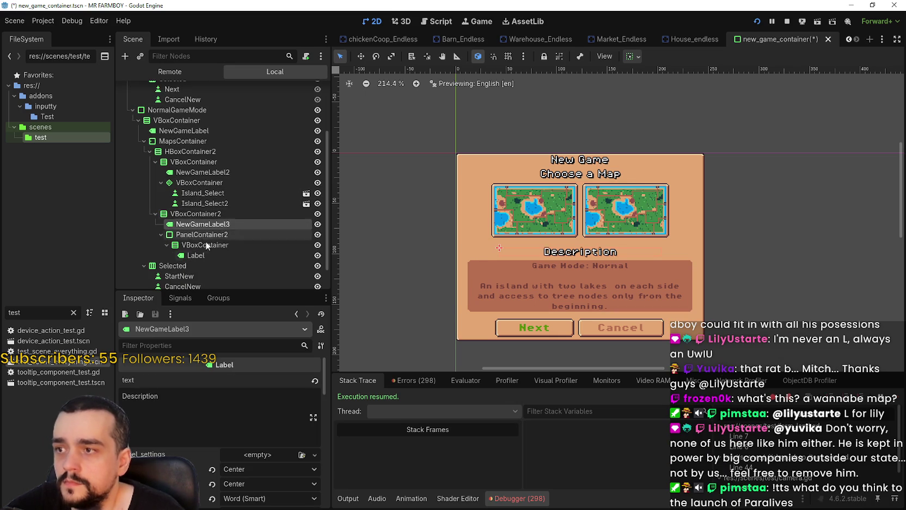
{"action": "left_click", "coordinate": [192, 255]}
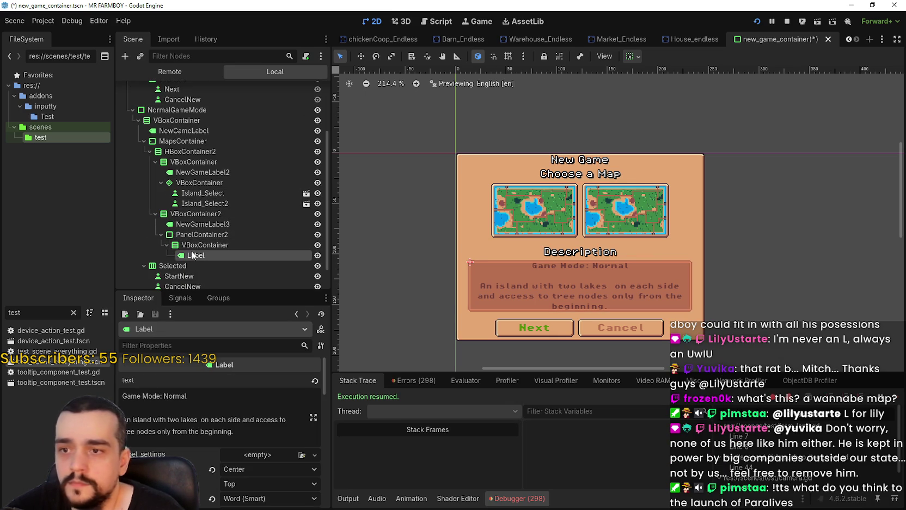
- Replace the 'Game Mode: Normal' heading with 'King's Task' and '(Recommended)' on a second line
{"action": "triple_click", "coordinate": [154, 396]}
{"action": "type", "text": "K"}
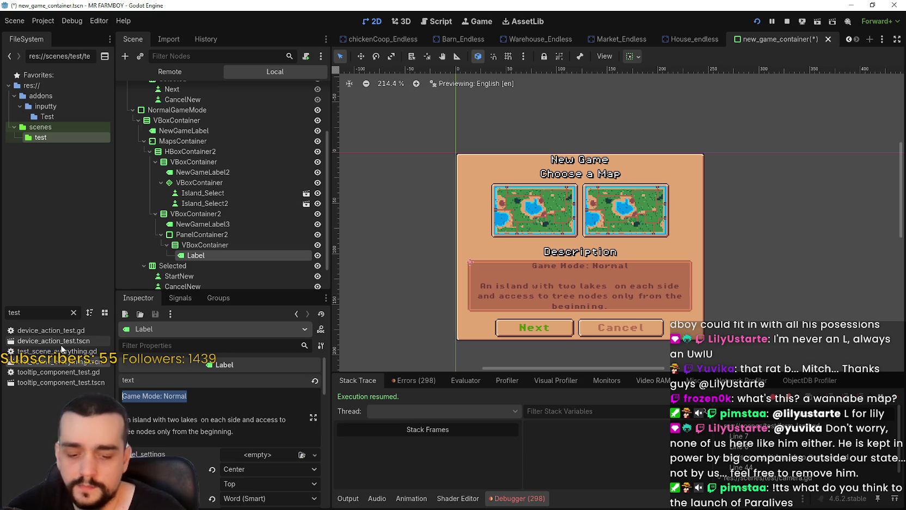
{"action": "type", "text": "ing Task"}
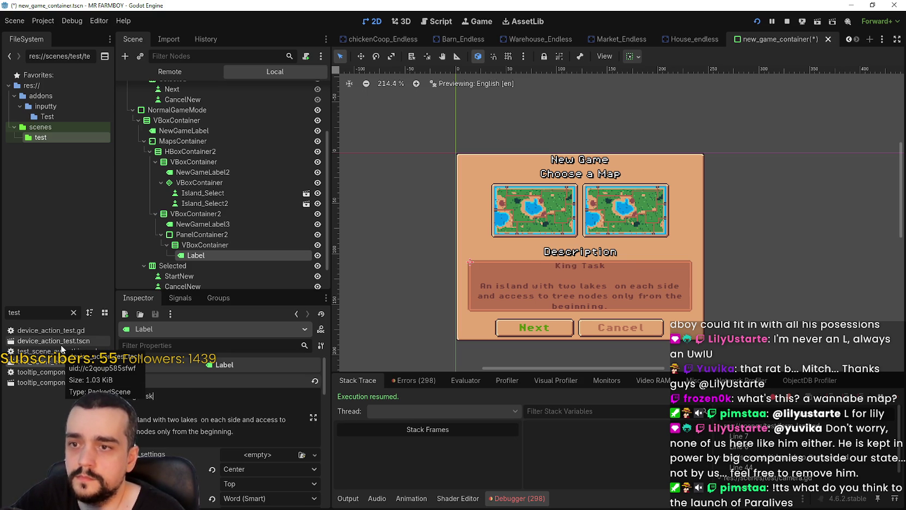
{"action": "key", "text": "BackSpace"}
{"action": "key", "text": "BackSpace"}
{"action": "key", "text": "BackSpace"}
{"action": "key", "text": "BackSpace"}
{"action": "key", "text": "BackSpace"}
{"action": "type", "text": "'s Task"}
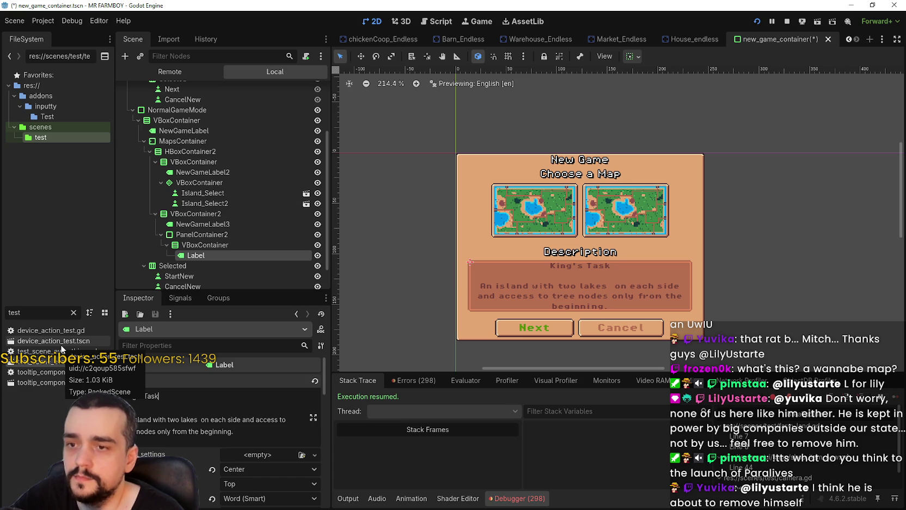
{"action": "key", "text": "Return"}
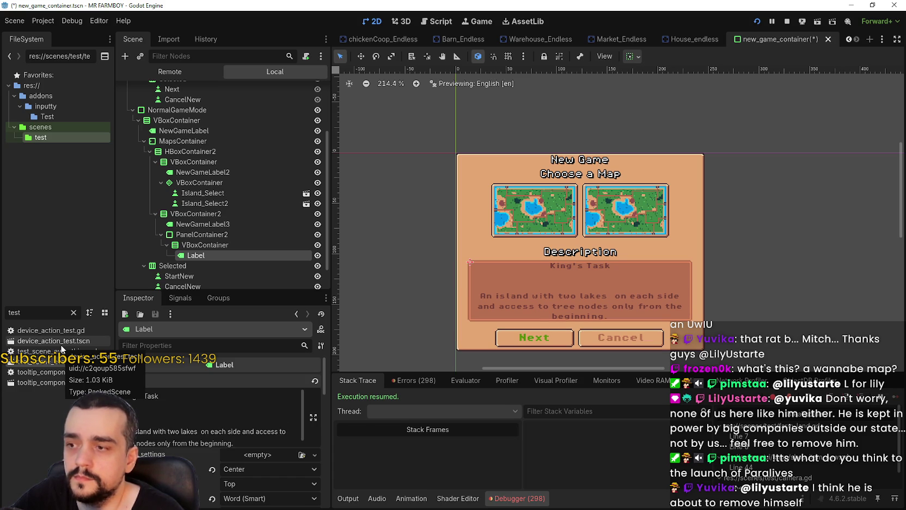
{"action": "type", "text": "(Recomm"}
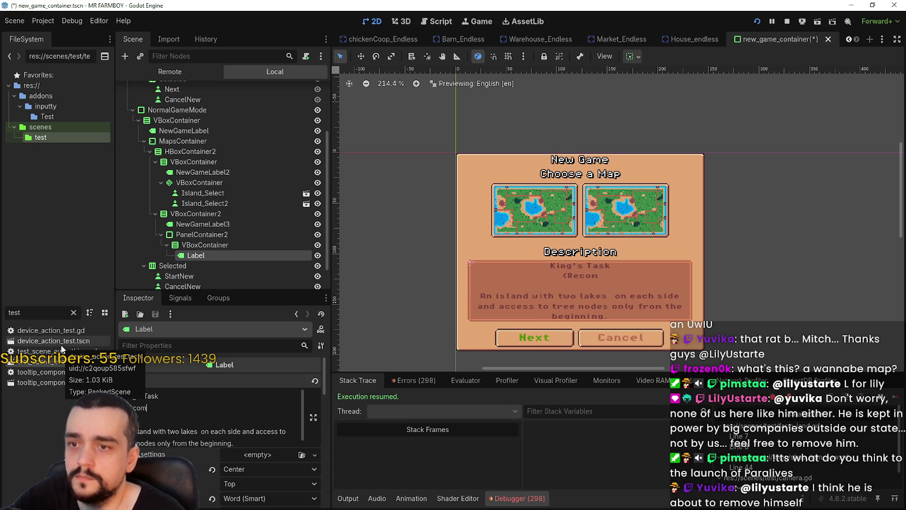
{"action": "key", "text": "BackSpace"}
{"action": "key", "text": "BackSpace"}
{"action": "key", "text": "BackSpace"}
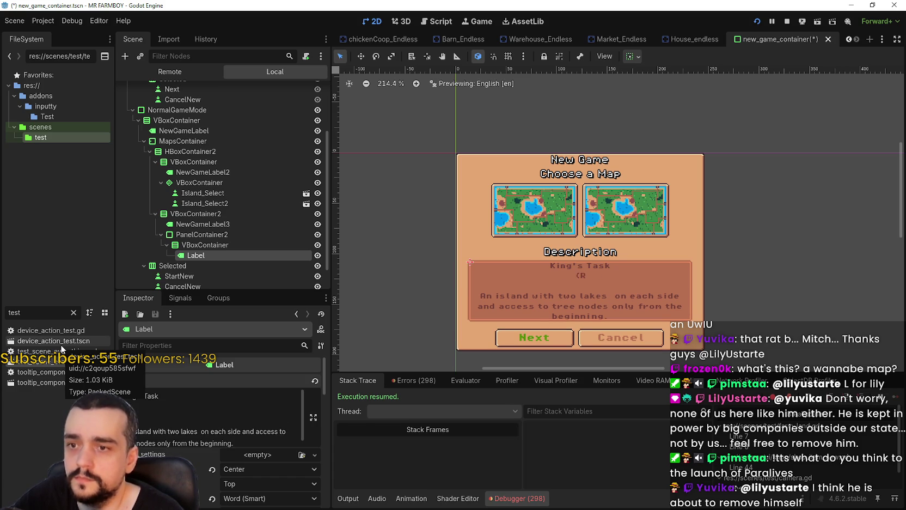
{"action": "type", "text": "mmended)"}
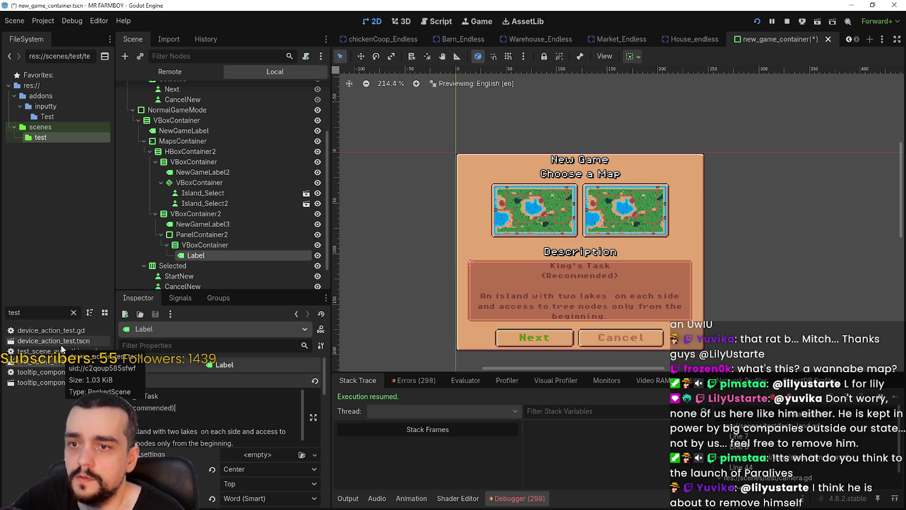
- Inspect the Description heading label, Selected button container and description text, then run the game
{"action": "scroll", "coordinate": [559, 246], "scroll_direction": "up", "scroll_amount": 2}
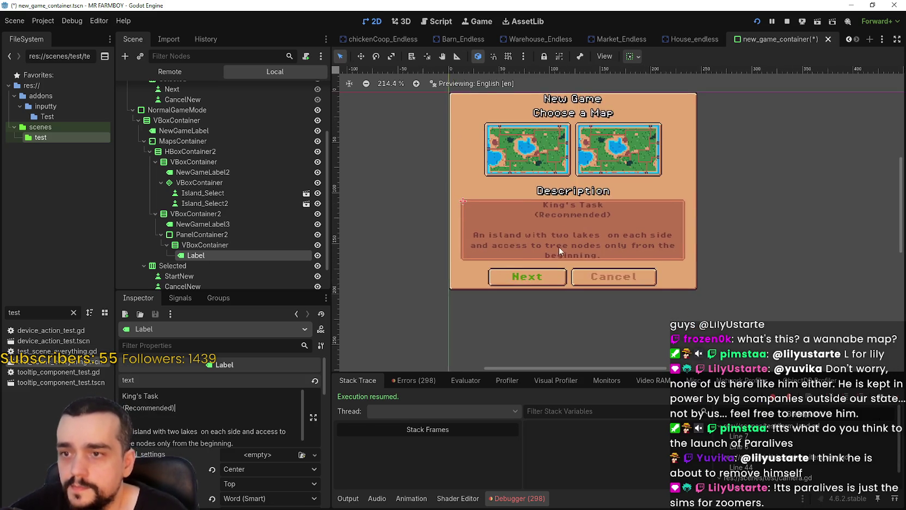
{"action": "scroll", "coordinate": [233, 221], "scroll_direction": "down", "scroll_amount": 2}
{"action": "left_click", "coordinate": [221, 196]}
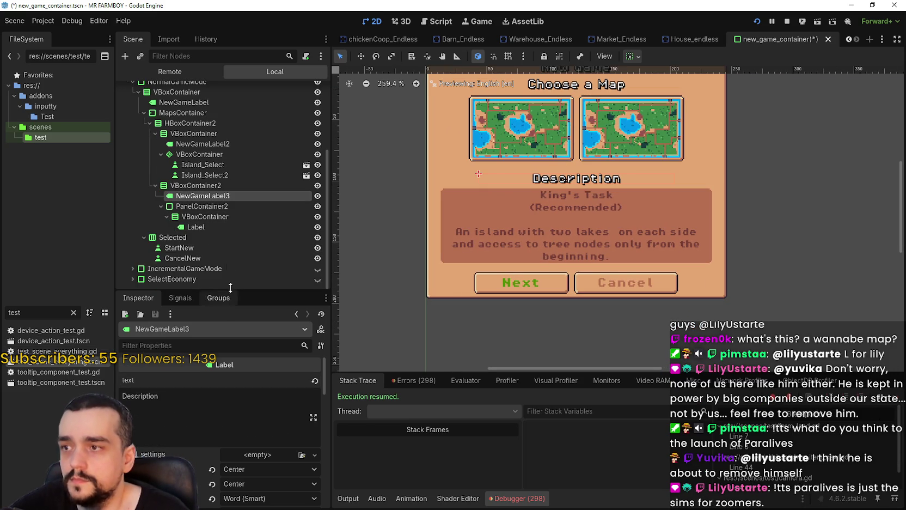
{"action": "left_click", "coordinate": [207, 236]}
{"action": "scroll", "coordinate": [244, 434], "scroll_direction": "down", "scroll_amount": 1}
{"action": "left_click_drag", "start_coordinate": [260, 413], "coordinate": [128, 370]}
{"action": "scroll", "coordinate": [573, 262], "scroll_direction": "down", "scroll_amount": 2}
{"action": "scroll", "coordinate": [573, 262], "scroll_direction": "up", "scroll_amount": 1}
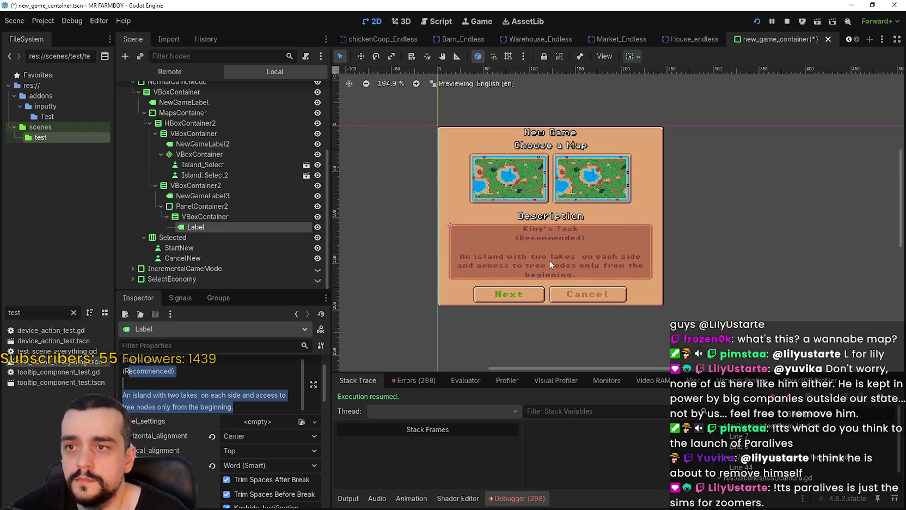
{"action": "key", "text": "alt+Tab"}
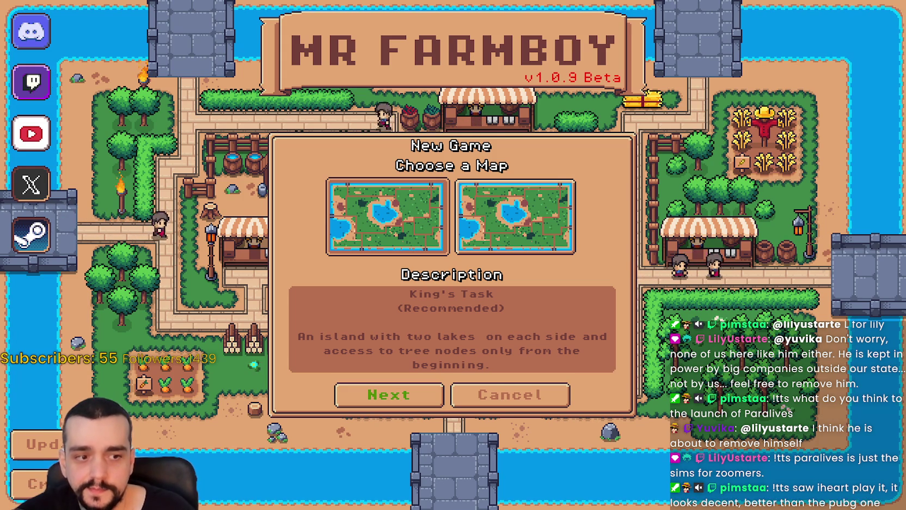
{"action": "key", "text": "F8"}
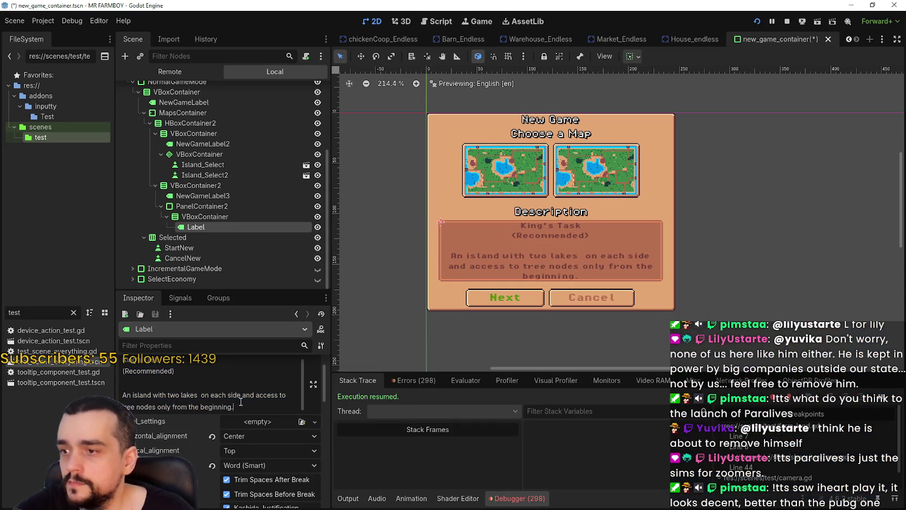
- Type 'An island with a lake in the middle and resource nodes spread evenally across.' and run the game with F5
{"action": "type", "text": "An island with"}
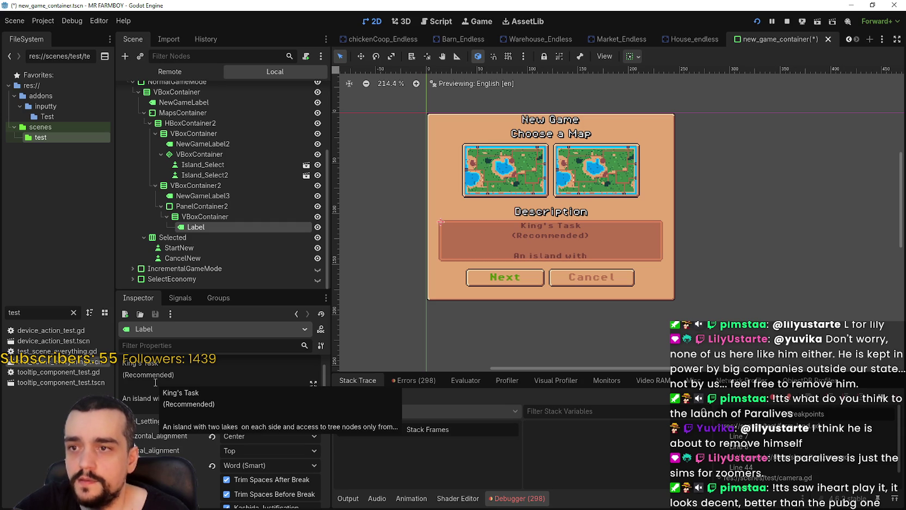
{"action": "scroll", "coordinate": [635, 206], "scroll_direction": "up", "scroll_amount": 4}
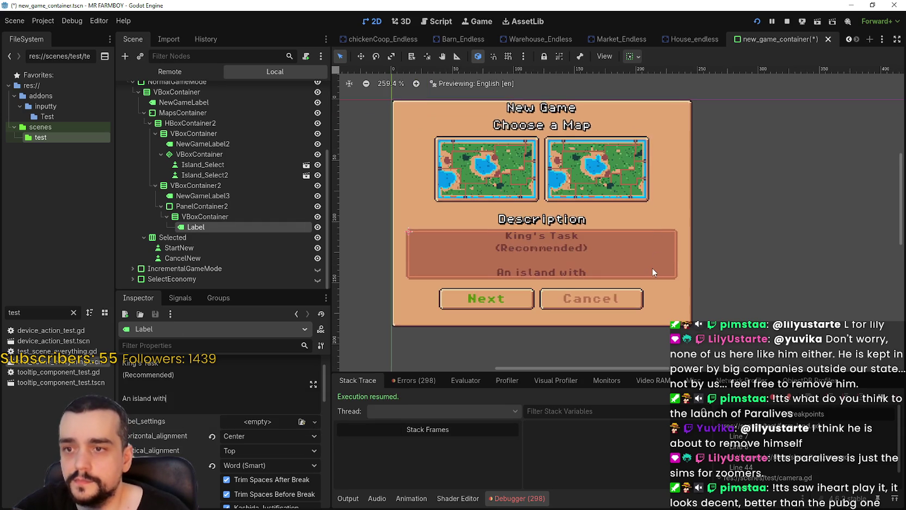
{"action": "scroll", "coordinate": [685, 272], "scroll_direction": "down", "scroll_amount": 2}
{"action": "scroll", "coordinate": [685, 271], "scroll_direction": "up", "scroll_amount": 3}
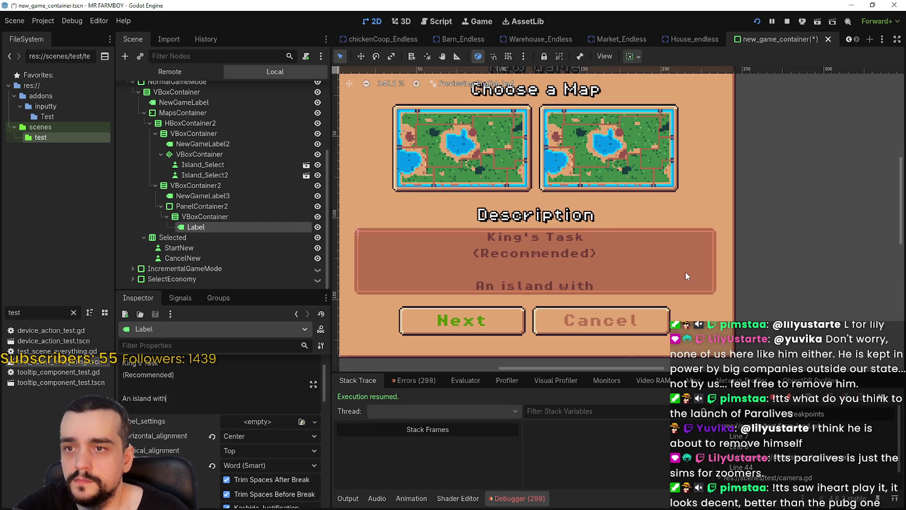
{"action": "scroll", "coordinate": [600, 289], "scroll_direction": "down", "scroll_amount": 1}
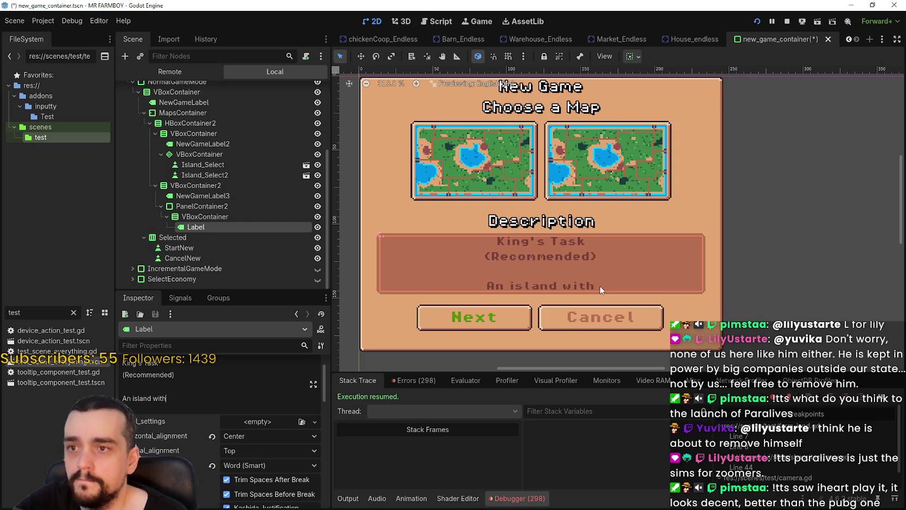
{"action": "type", "text": " a "}
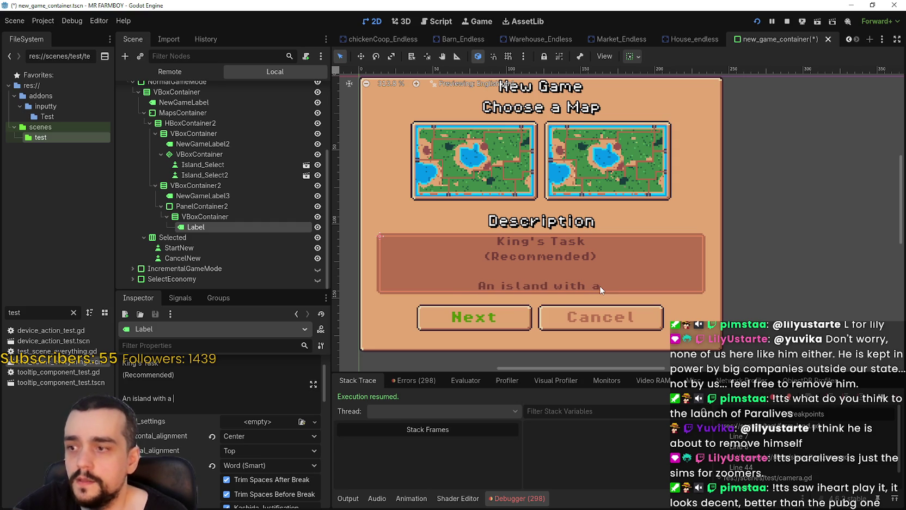
{"action": "type", "text": "lake in the middle"}
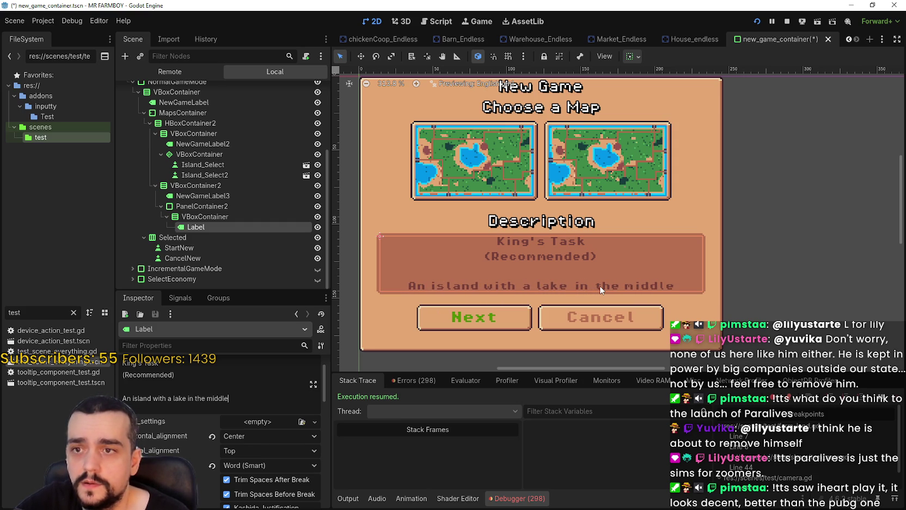
{"action": "type", "text": " and"}
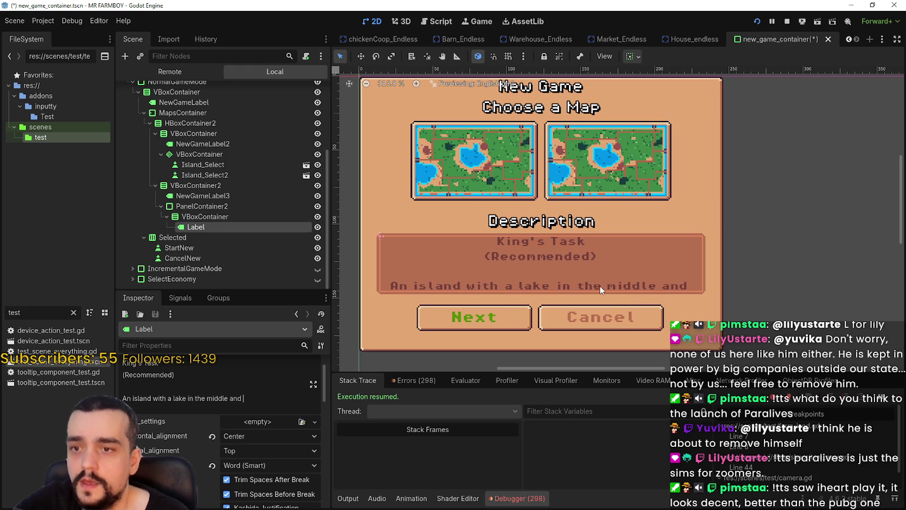
{"action": "type", "text": " ree"}
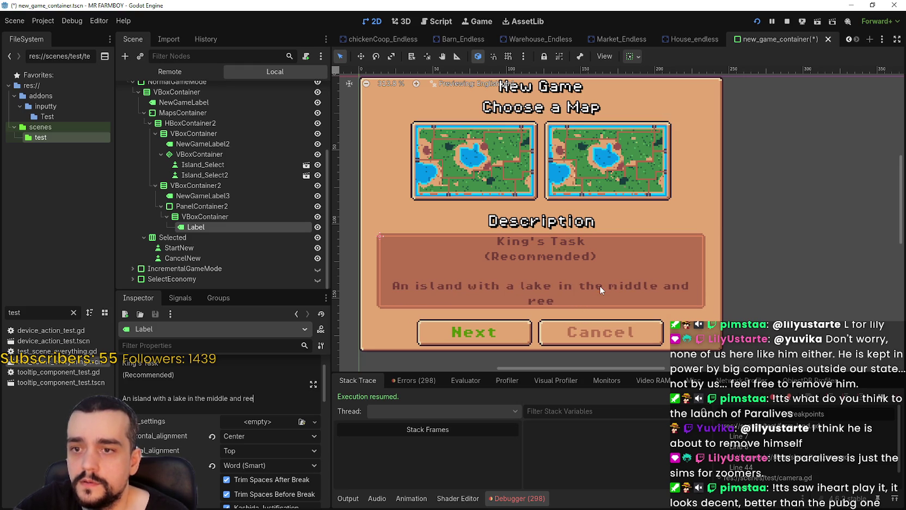
{"action": "key", "text": "BackSpace"}
{"action": "type", "text": "sources"}
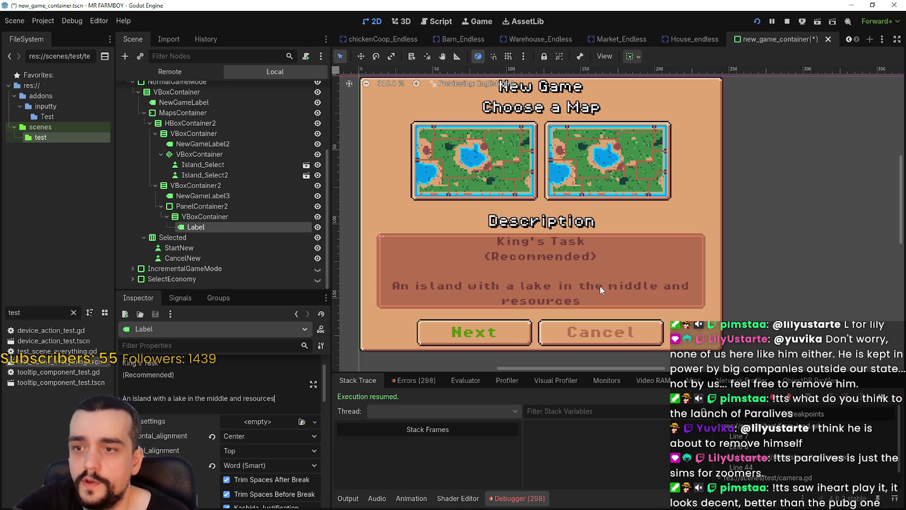
{"action": "key", "text": "BackSpace"}
{"action": "type", "text": " nodes "}
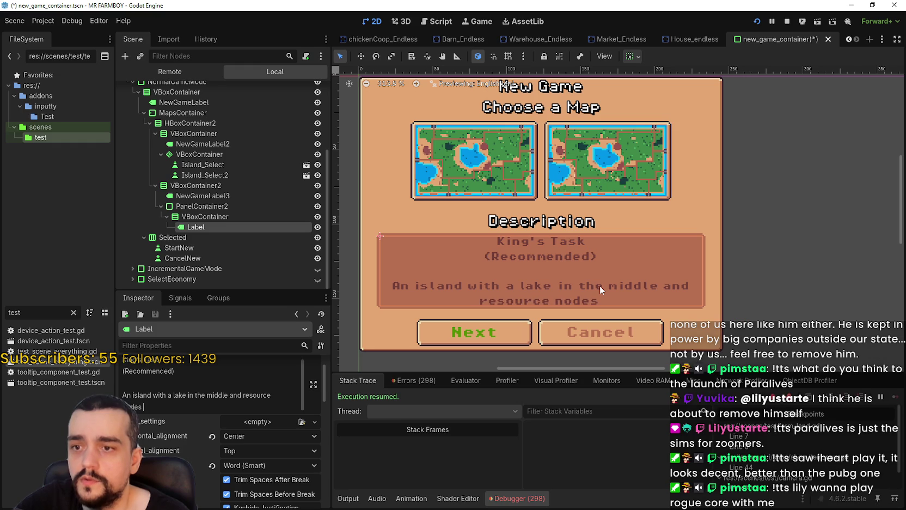
{"action": "type", "text": "spread"}
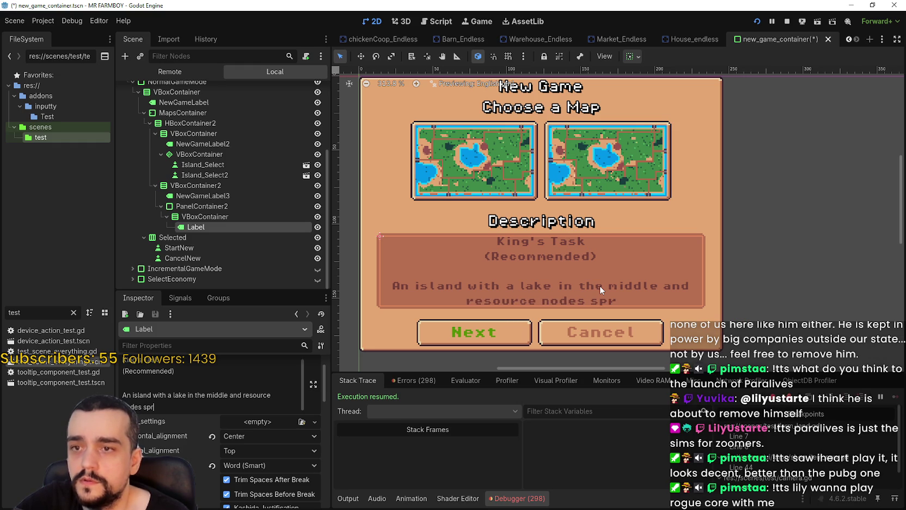
{"action": "type", "text": " even"}
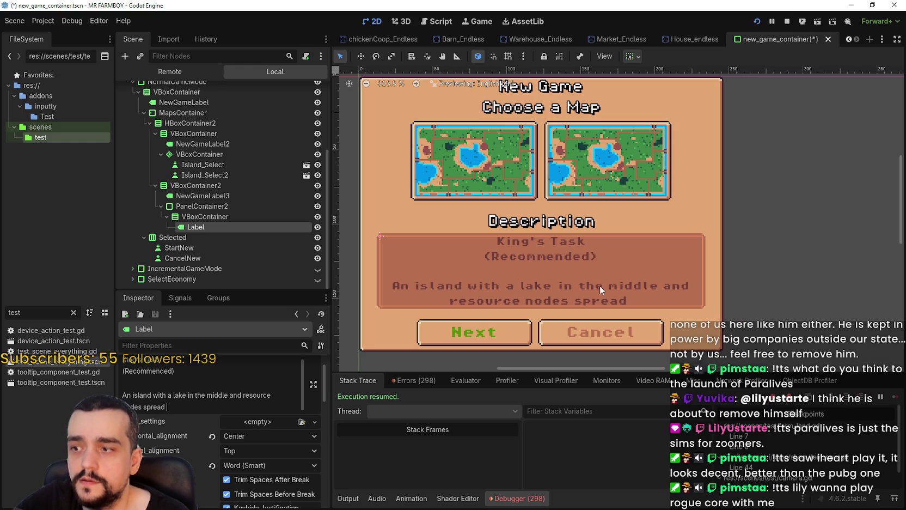
{"action": "type", "text": "all"}
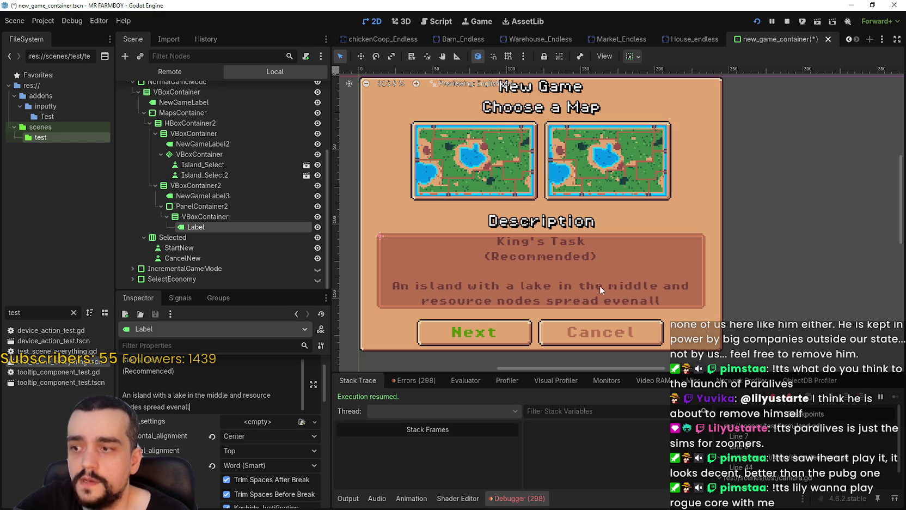
{"action": "type", "text": "y across."}
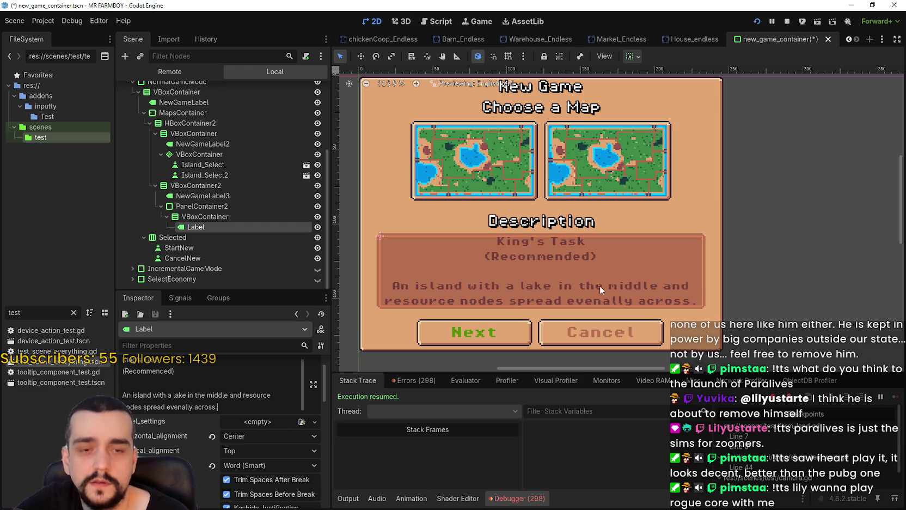
{"action": "scroll", "coordinate": [596, 281], "scroll_direction": "down", "scroll_amount": 2}
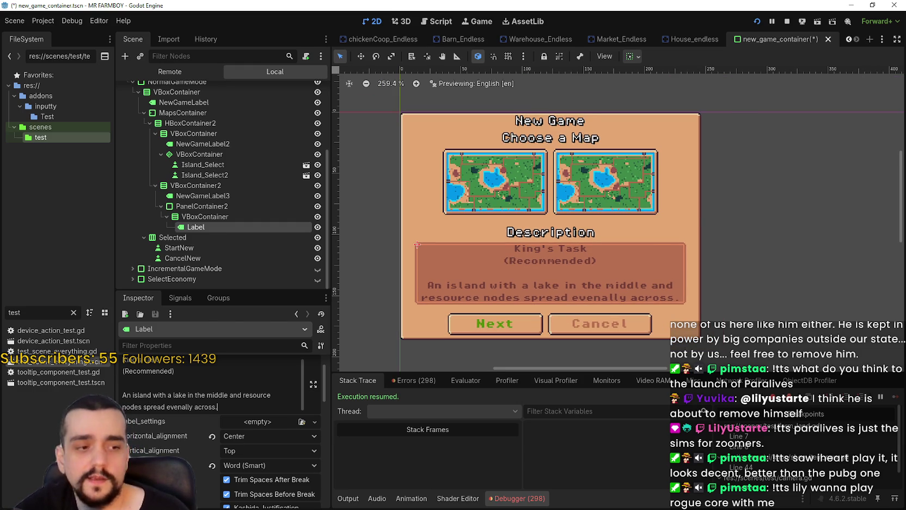
{"action": "key", "text": "F5"}
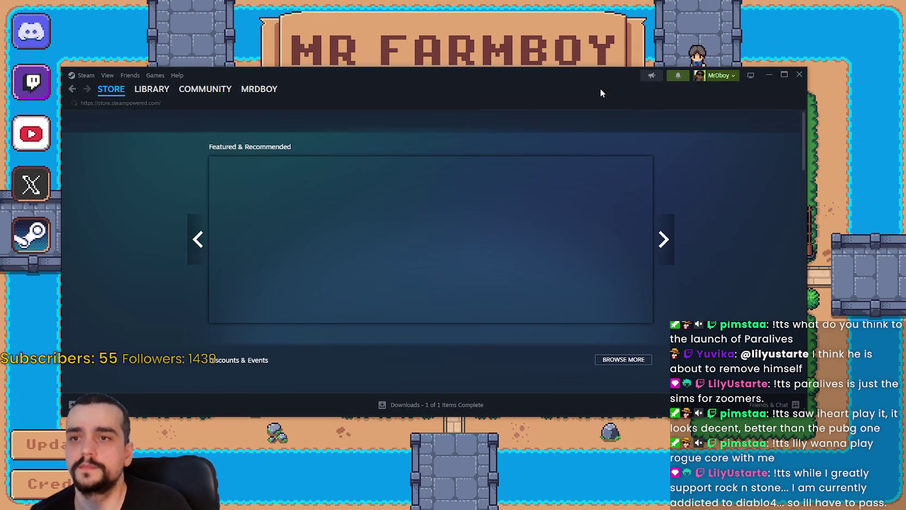
- Search the Steam store for 'Path of exil'
{"action": "left_click", "coordinate": [612, 120]}
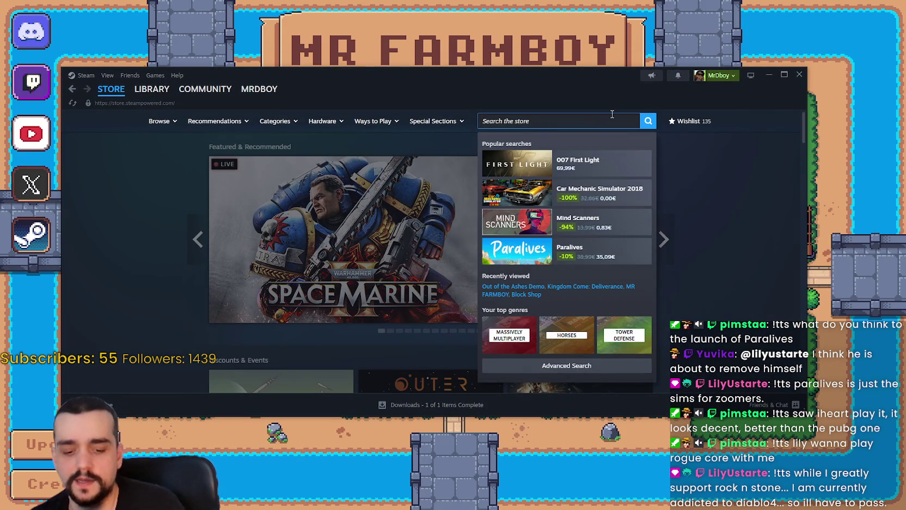
{"action": "type", "text": "m"}
{"action": "key", "text": "BackSpace"}
{"action": "type", "text": "Path "}
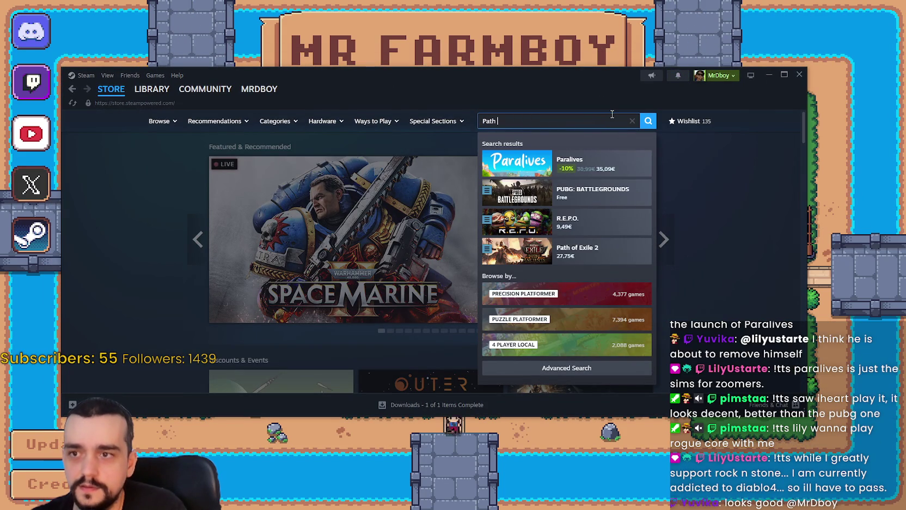
{"action": "type", "text": "of exil"}
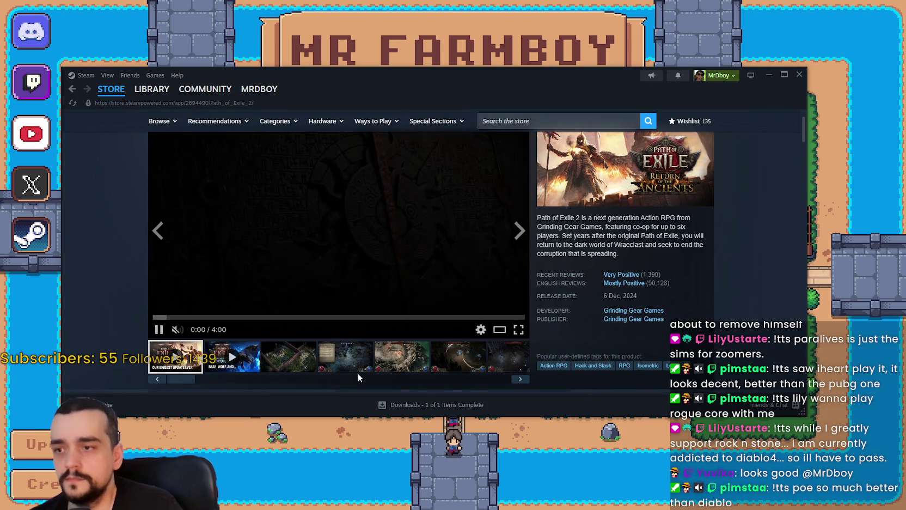
- On the Path of Exile 2 store page, show a screenshot and scroll down to the recent events
{"action": "left_click", "coordinate": [355, 365]}
{"action": "scroll", "coordinate": [354, 327], "scroll_direction": "down", "scroll_amount": 5}
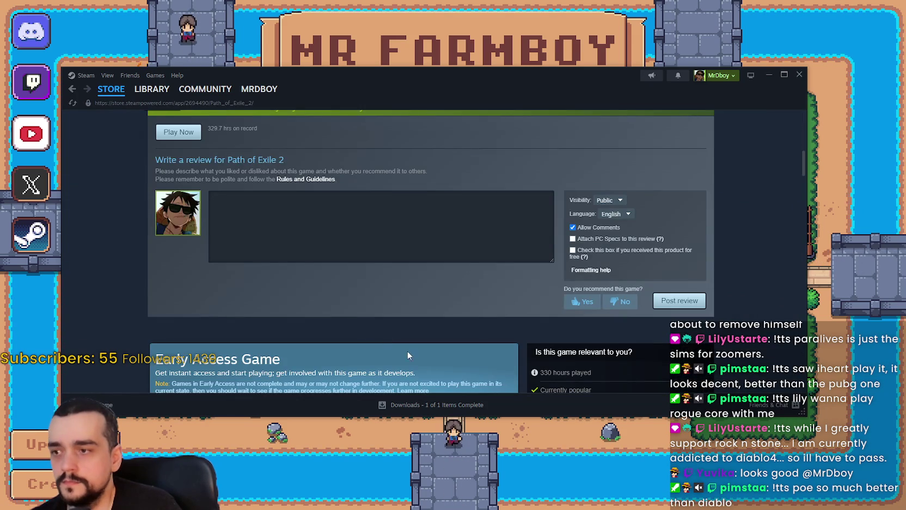
{"action": "scroll", "coordinate": [407, 351], "scroll_direction": "down", "scroll_amount": 10}
{"action": "scroll", "coordinate": [435, 335], "scroll_direction": "up", "scroll_amount": 3}
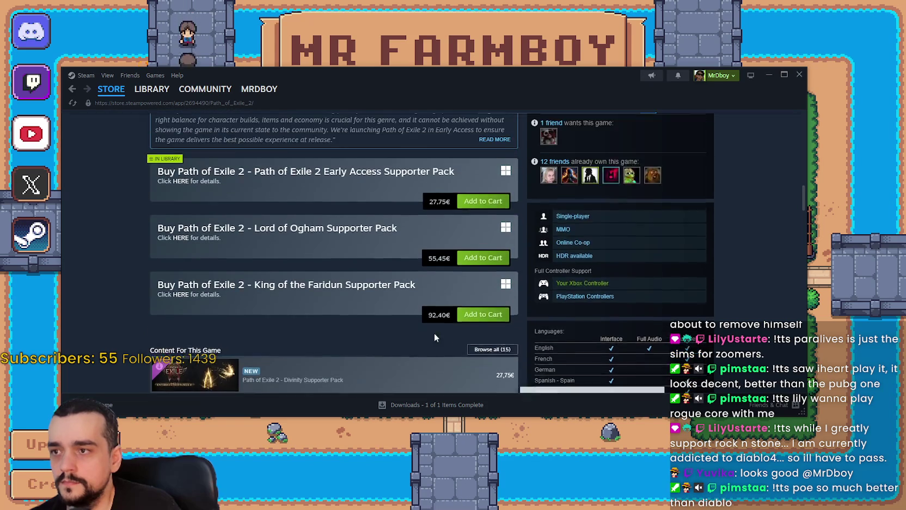
{"action": "scroll", "coordinate": [359, 298], "scroll_direction": "down", "scroll_amount": 10}
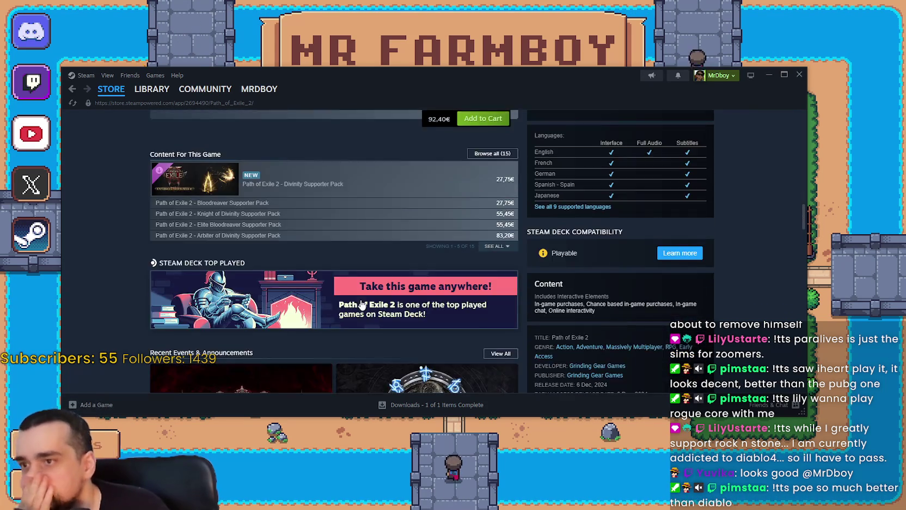